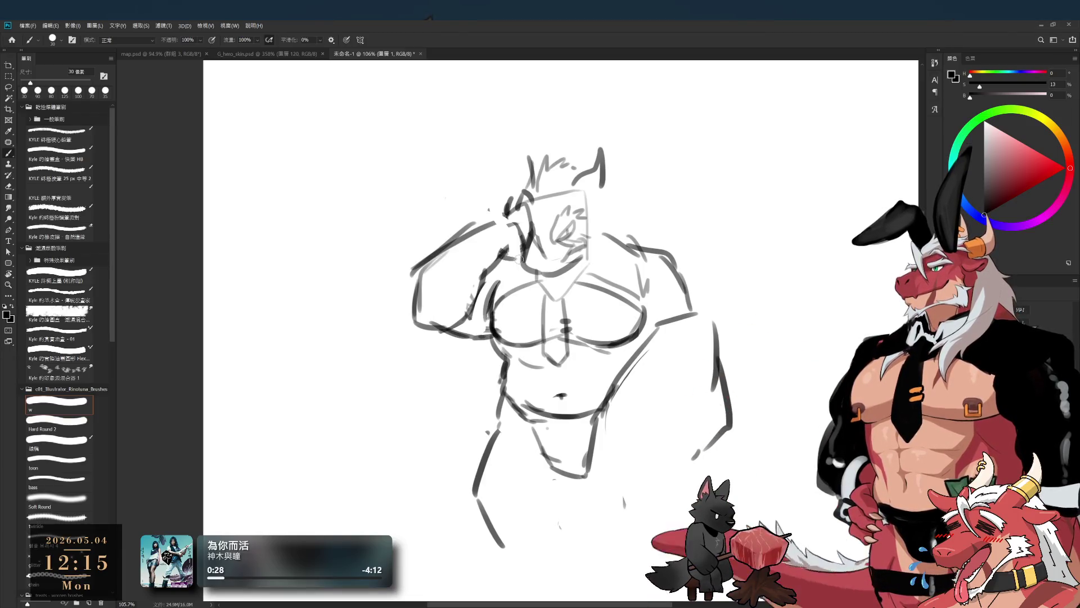
Step: Sketch extra rough strokes around the raised arm and head
mouse_move(485, 231)
mouse_down()
mouse_move(512, 225)
mouse_move(520, 253)
mouse_up()
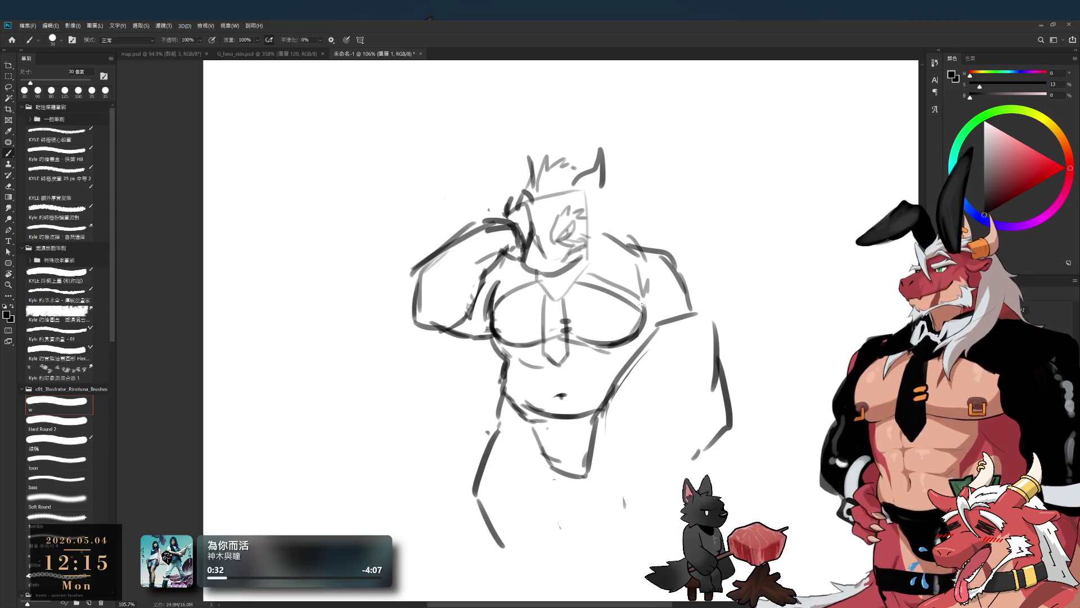
key(e)
key(b)
Step: Add a faint short stroke below the chest, then lasso-select the lower torso
drag(531, 367, 566, 363)
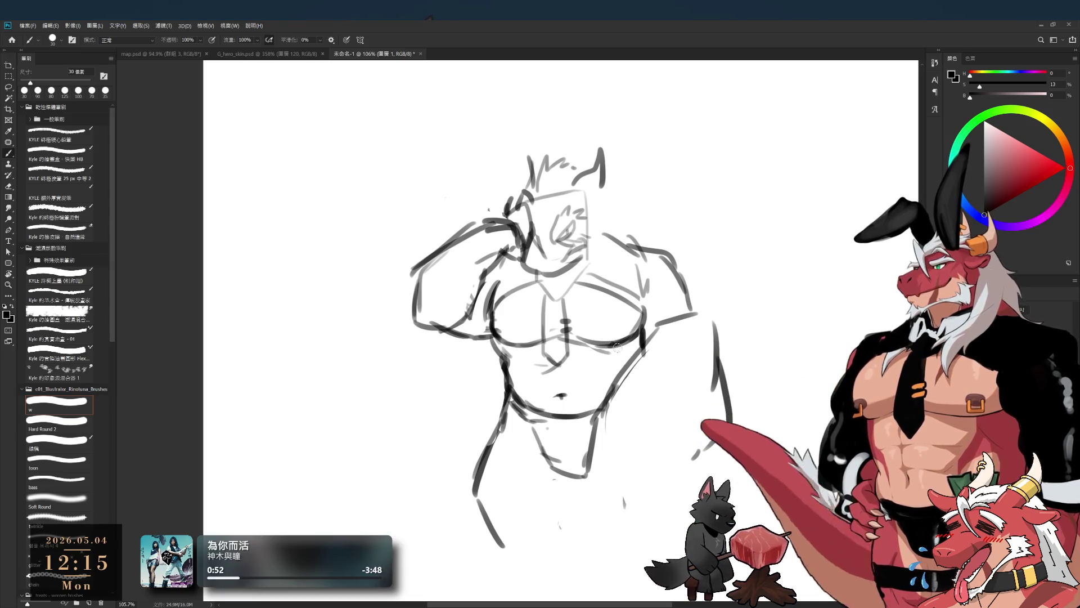
key(l)
drag(509, 356, 397, 487)
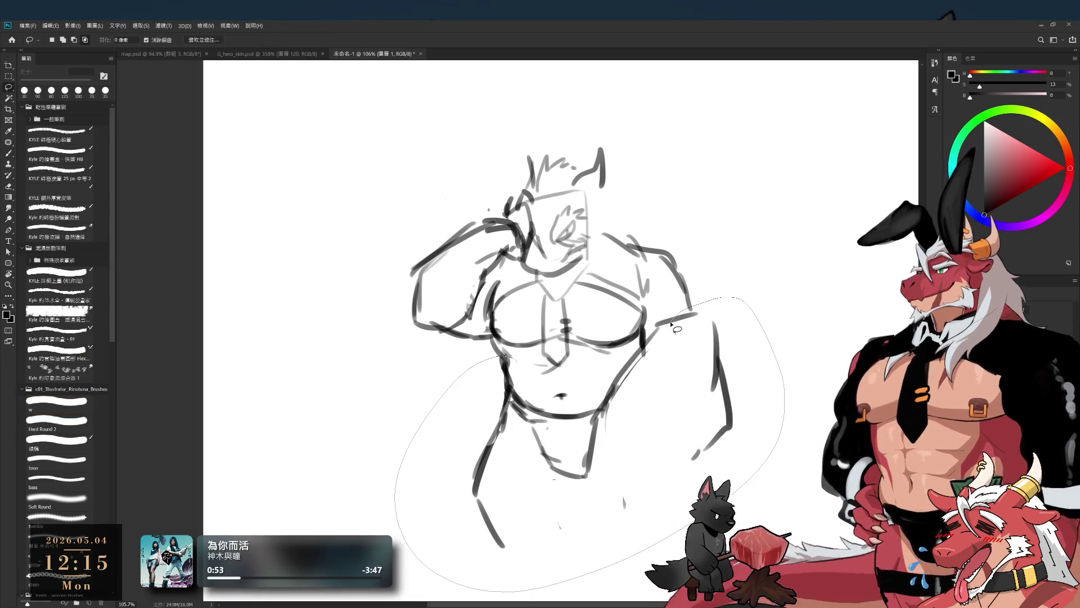
Step: Rotate the selected lower torso about 11° clockwise, apply it and deselect
key(ctrl+t)
drag(784, 282, 741, 367)
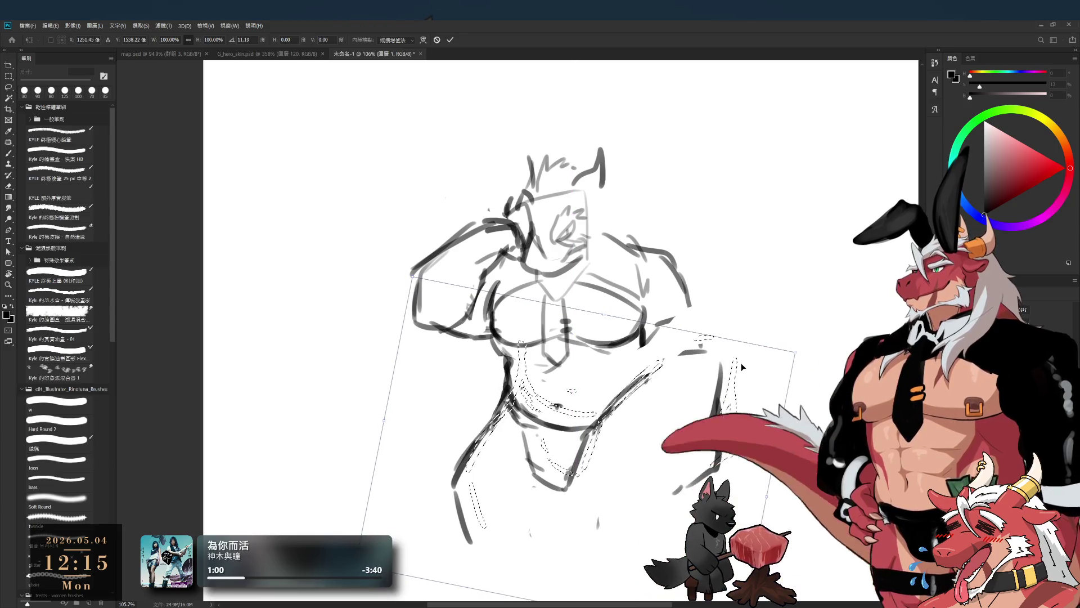
key(Return)
key(ctrl+d)
Step: Add and darken short strokes on the figure's left flank
key(b)
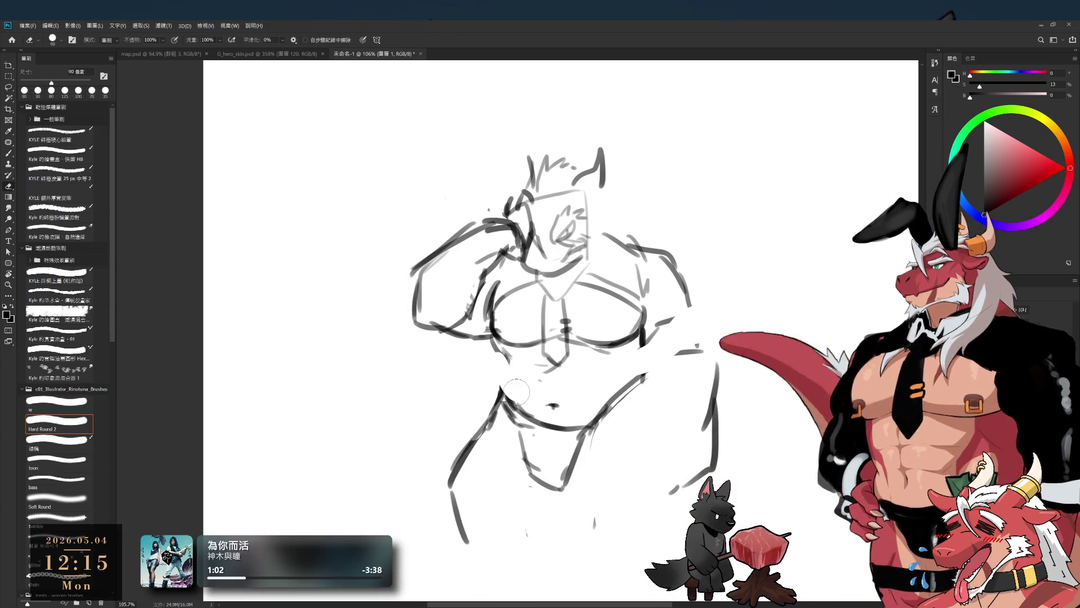
drag(514, 374, 506, 399)
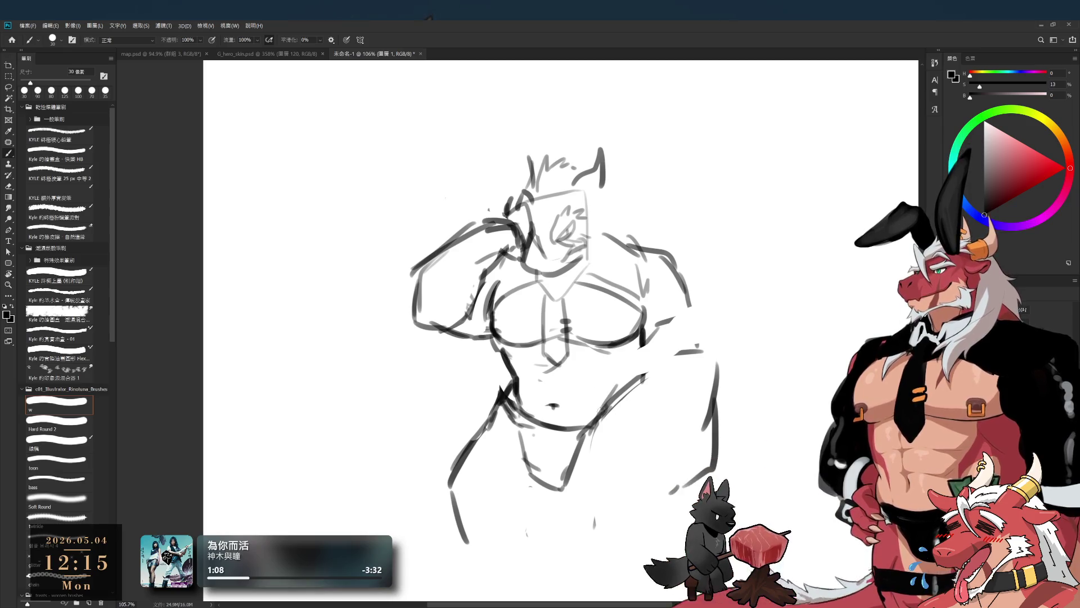
drag(496, 341, 513, 376)
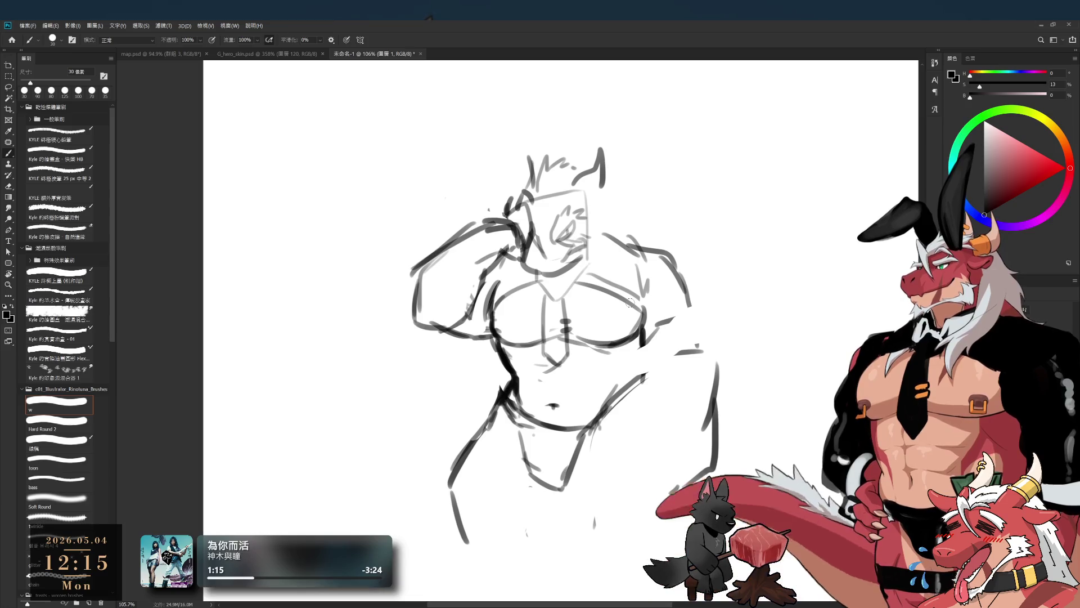
Step: Erase the stray lines on the right side and redraw the right torso contour bolder
key(e)
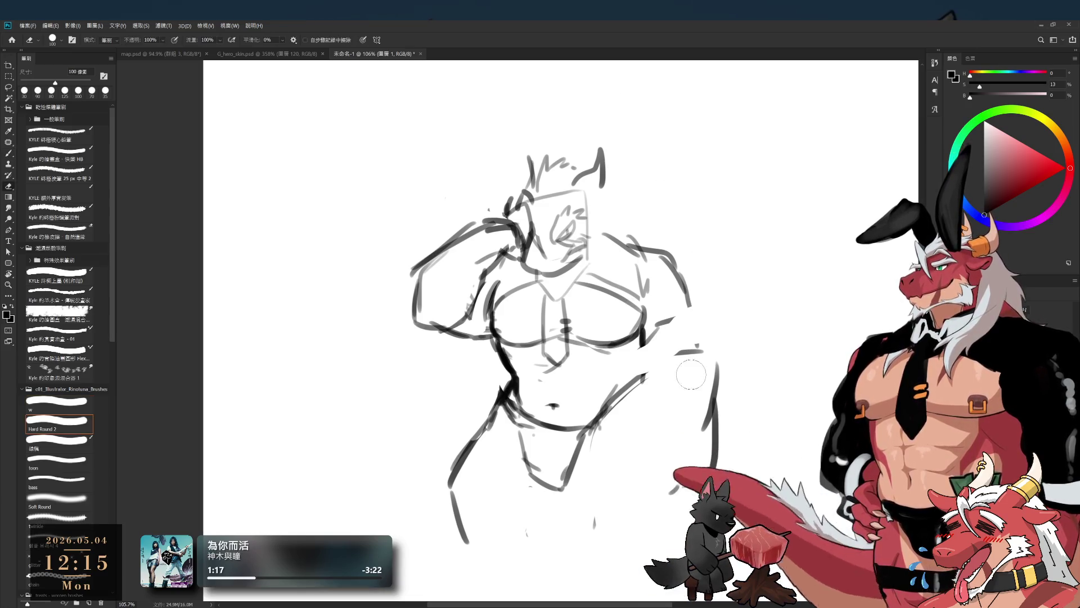
mouse_move(696, 414)
mouse_down()
mouse_move(670, 374)
mouse_move(598, 415)
mouse_up()
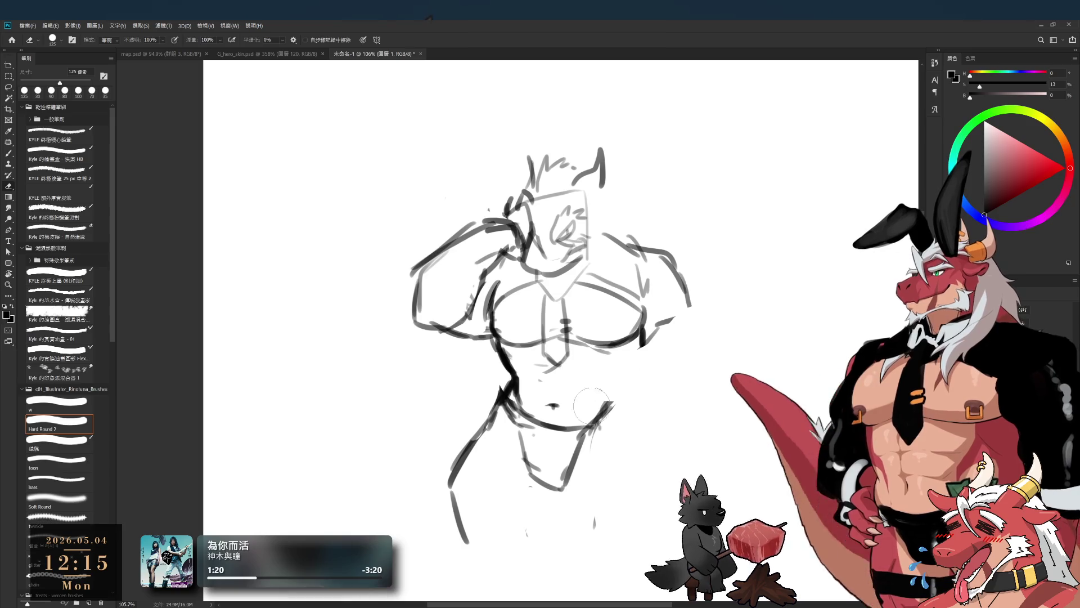
key(bracketleft)
key(b)
drag(655, 326, 637, 417)
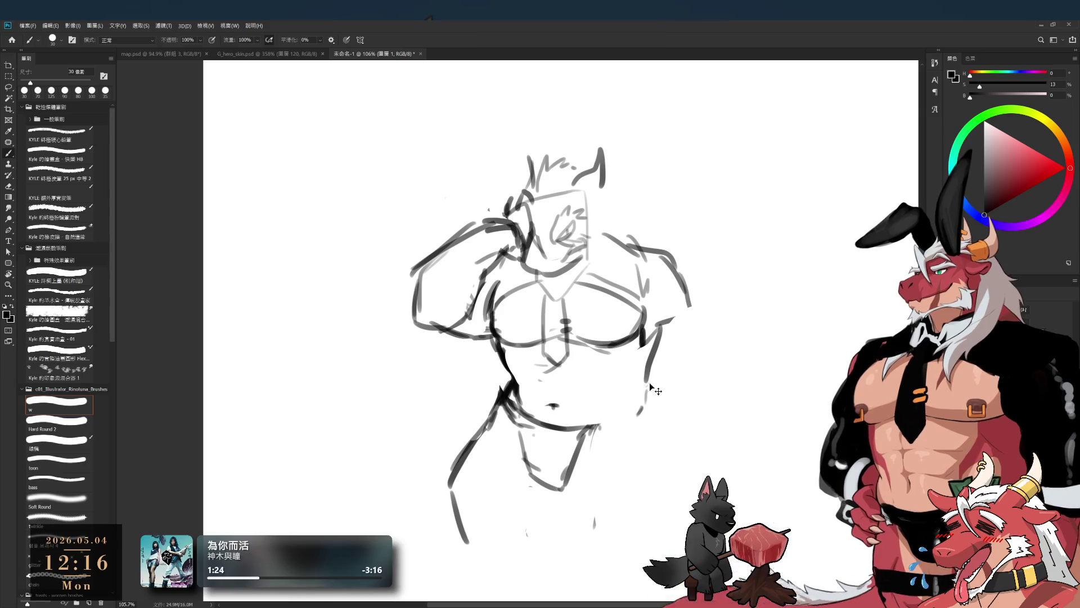
drag(655, 326, 637, 418)
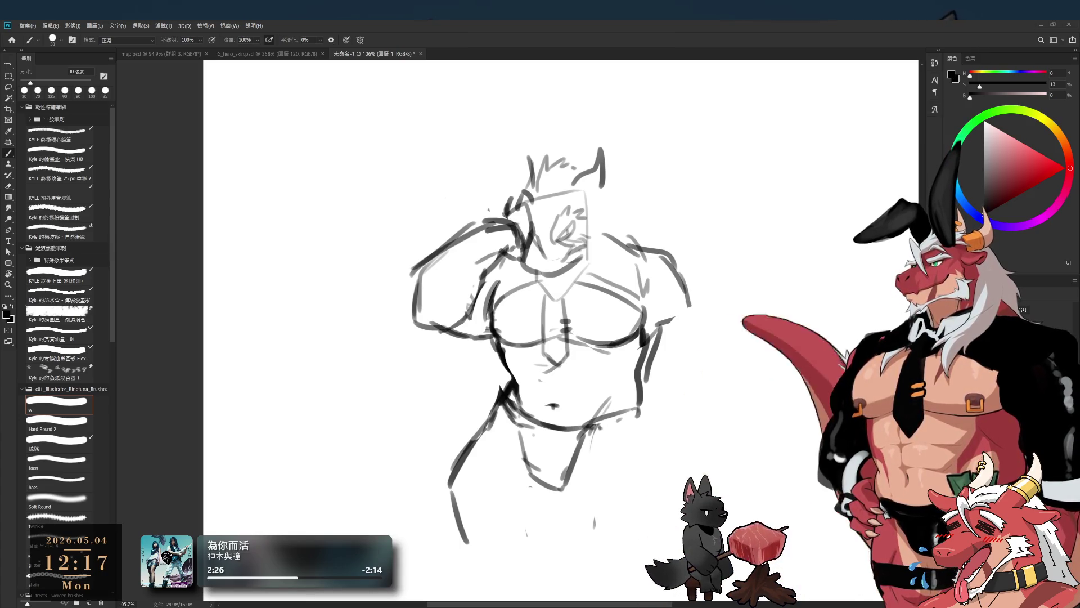
key(e)
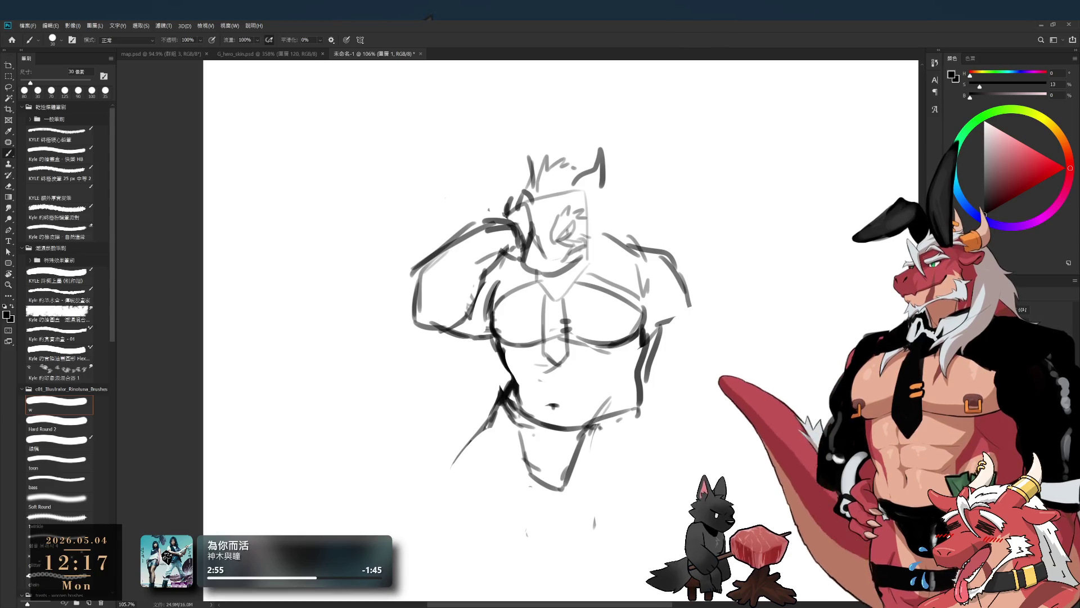
Step: Extend lines down the torso's right side and legs, then draw the looped tail from the hips
drag(638, 384, 648, 445)
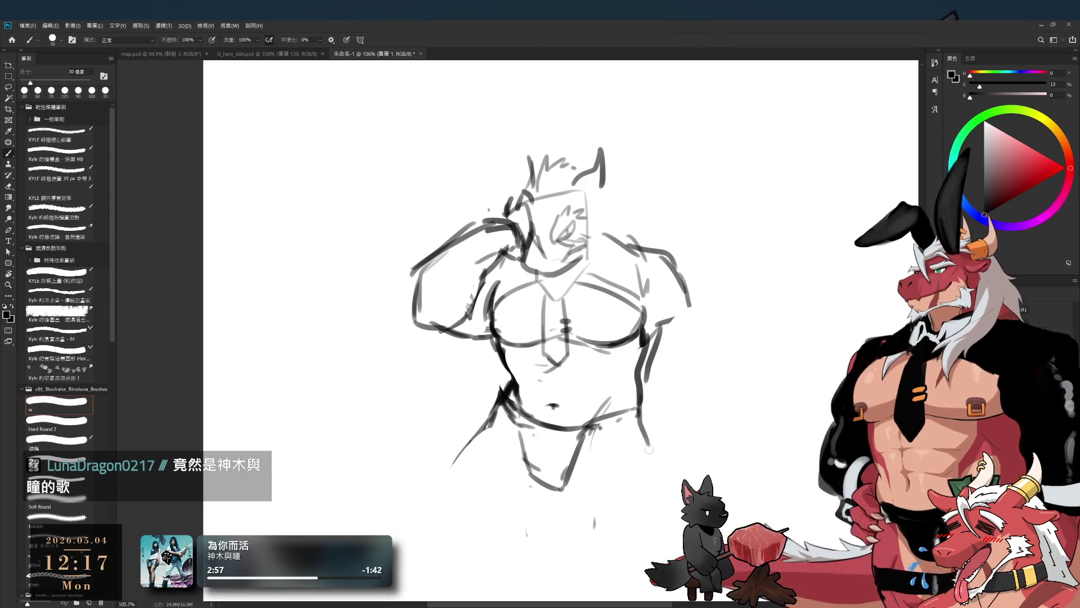
mouse_move(567, 489)
mouse_down()
mouse_move(575, 521)
mouse_move(537, 513)
mouse_up()
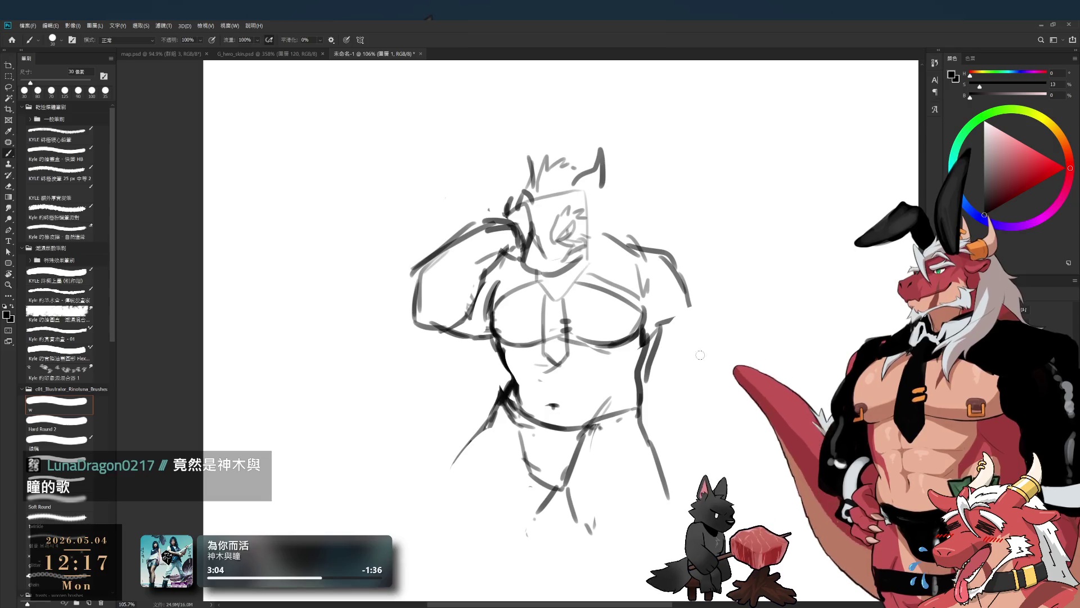
drag(647, 369, 804, 378)
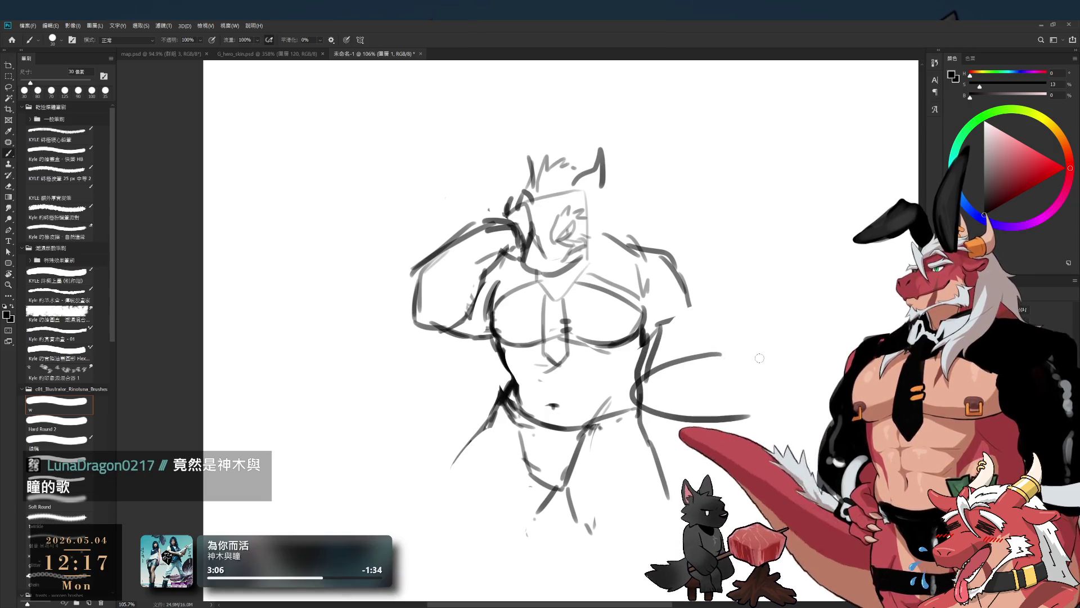
drag(641, 417, 750, 416)
drag(805, 380, 765, 414)
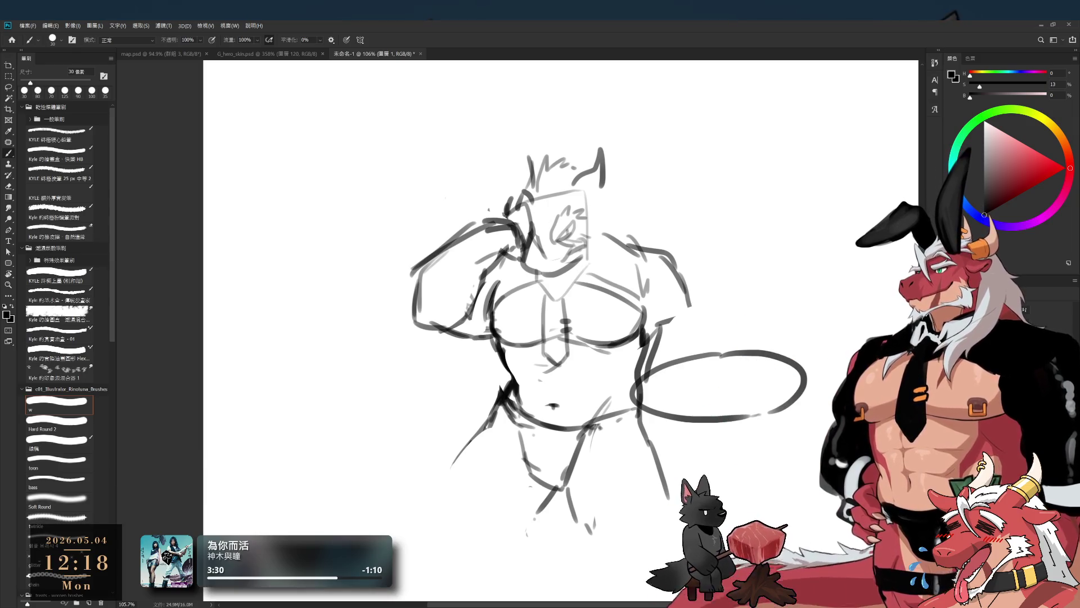
key(l)
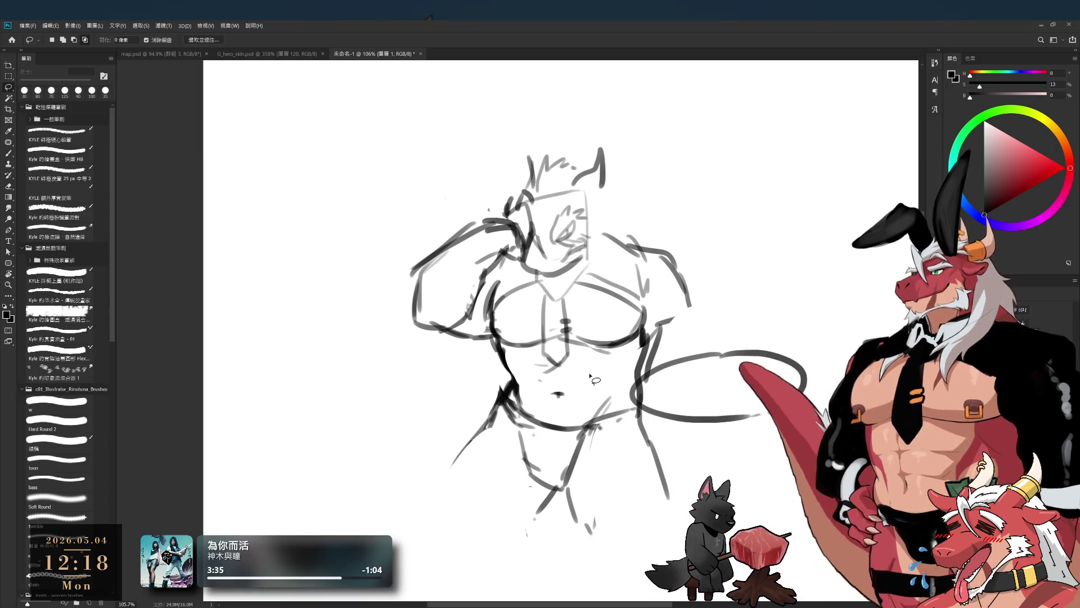
Step: Draw jagged hair strands on both sides of the head and a short line across the chest
key(e)
key(bracketleft)
key(bracketleft)
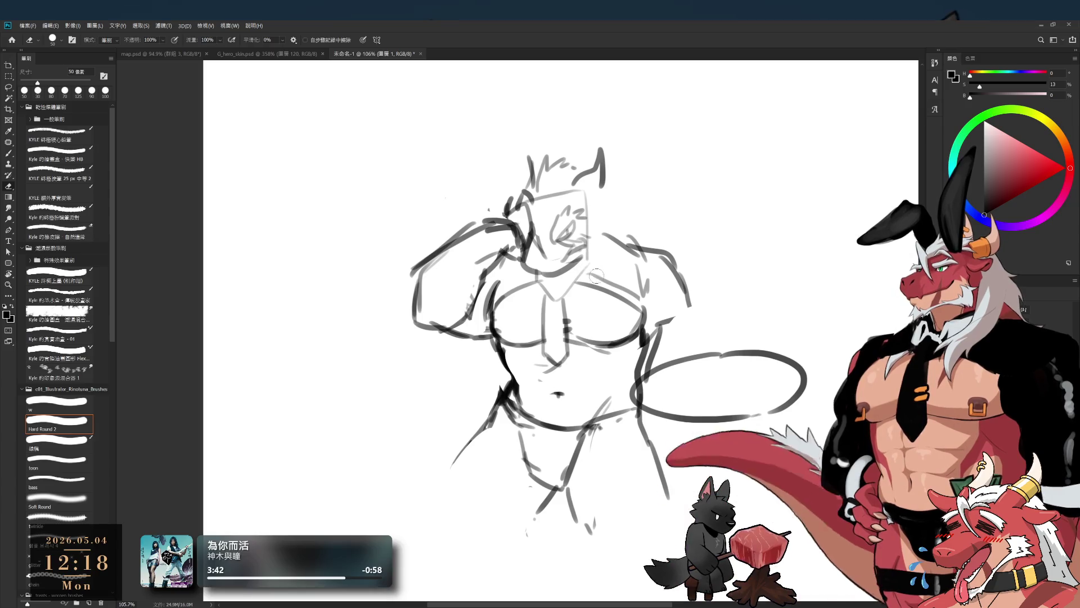
key(b)
drag(605, 191, 635, 215)
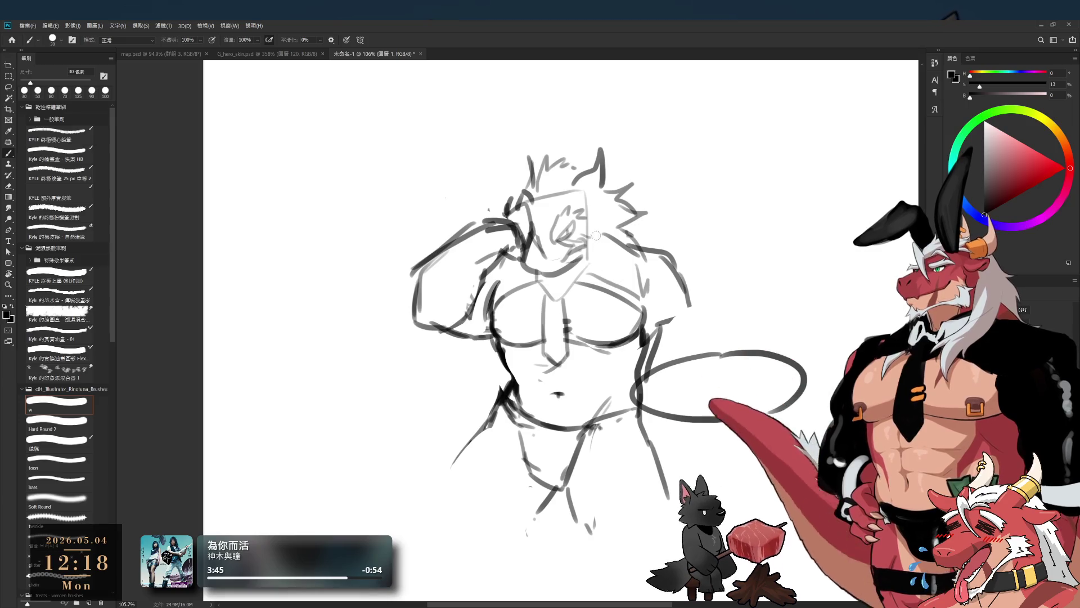
mouse_move(607, 258)
mouse_down()
mouse_move(594, 314)
mouse_move(602, 305)
mouse_up()
drag(524, 264, 518, 295)
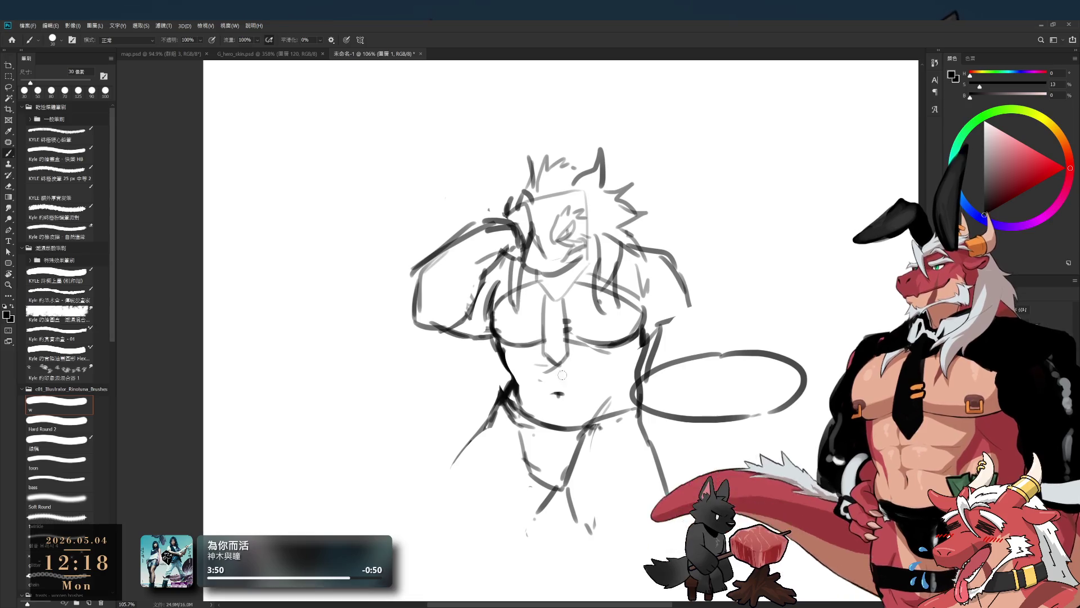
drag(513, 360, 543, 369)
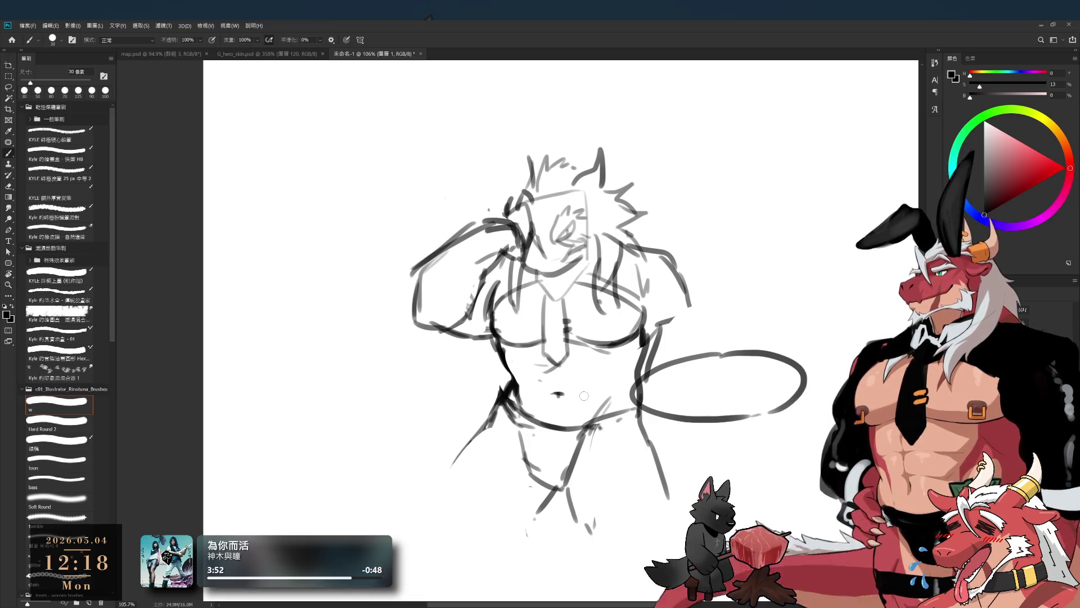
Step: Lasso the lower torso strokes, shift them up about 25 px and deselect
key(l)
drag(537, 419, 587, 601)
drag(639, 395, 602, 376)
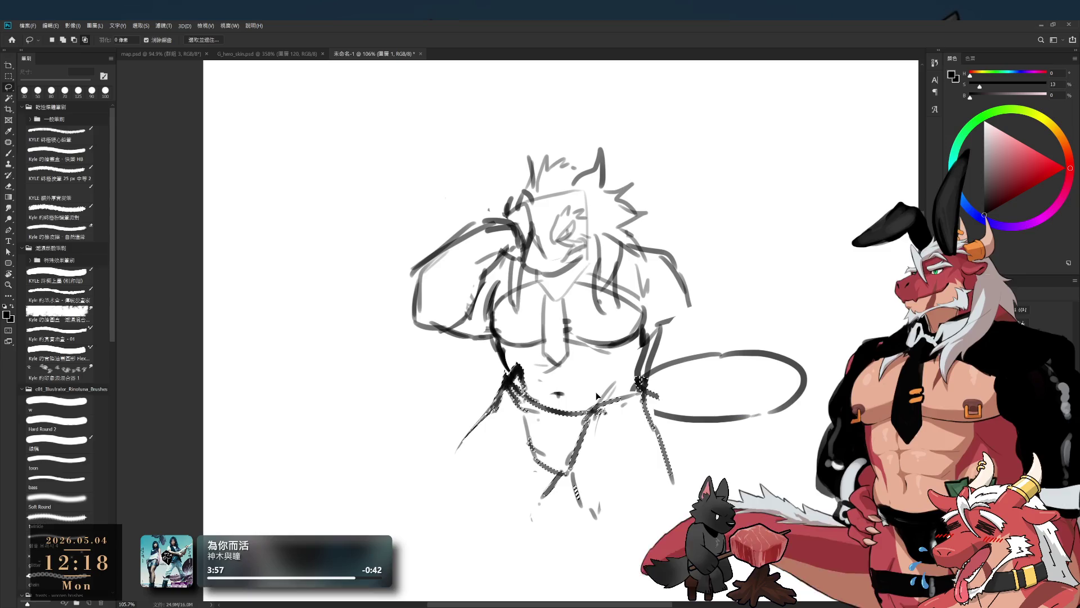
key(ctrl+z)
drag(584, 423, 585, 409)
key(ctrl+d)
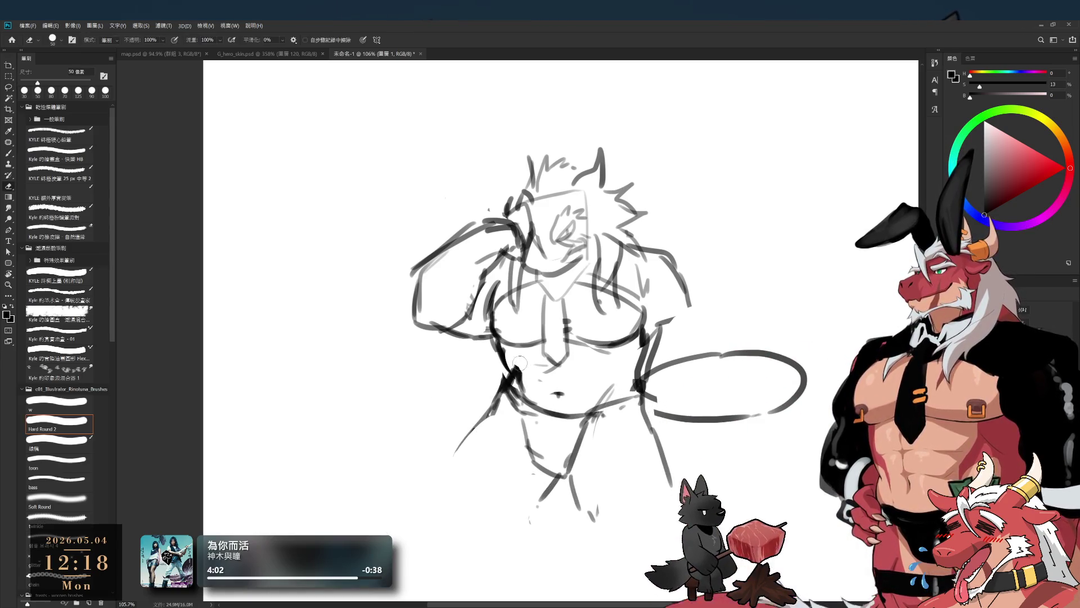
Step: Draw a vertical centre line down the chest
key(b)
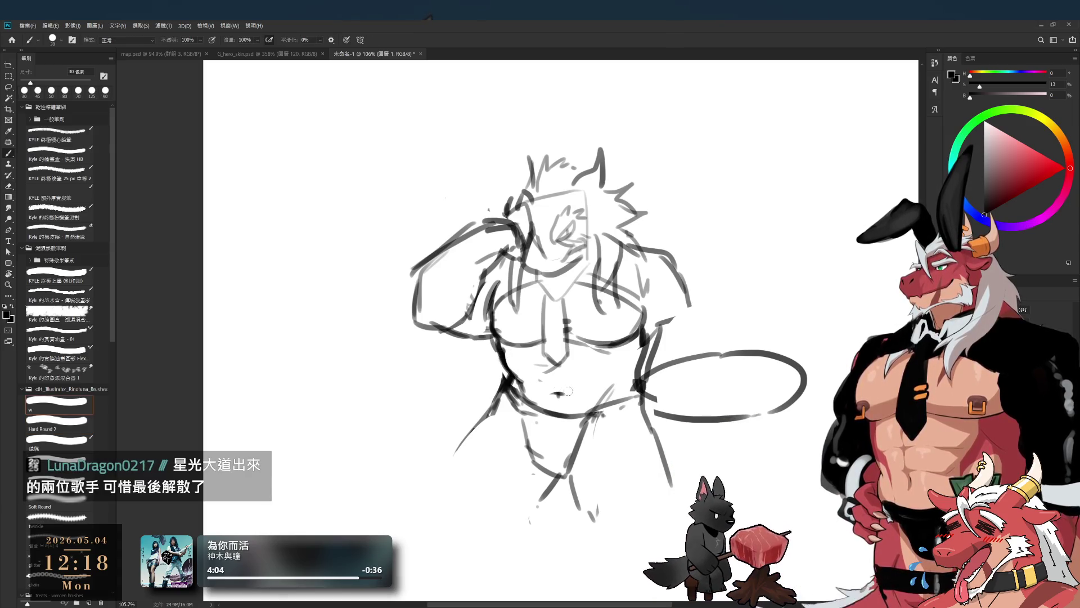
key(l)
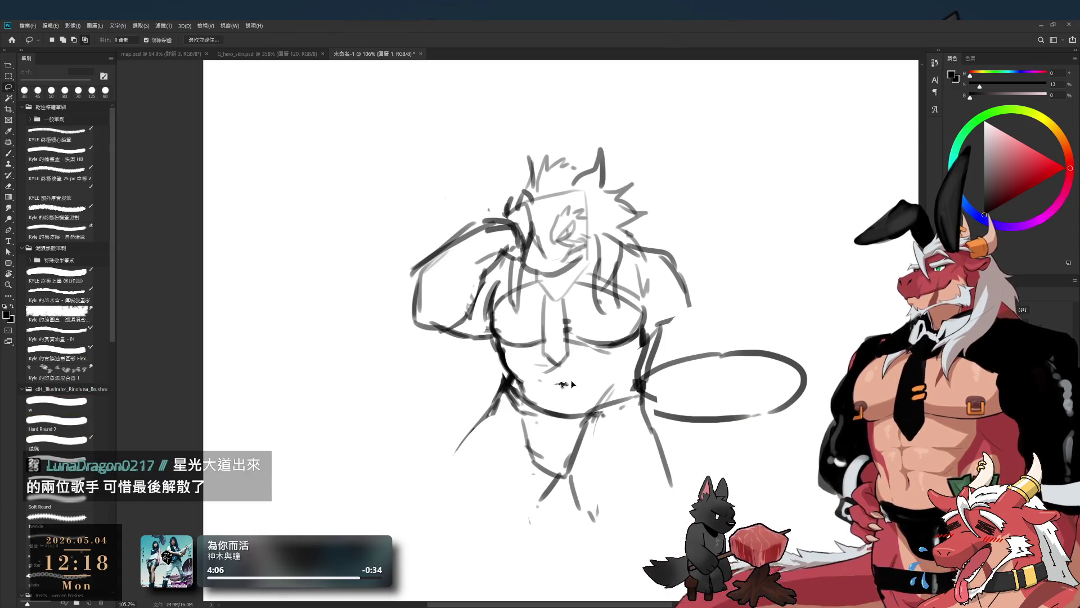
key(e)
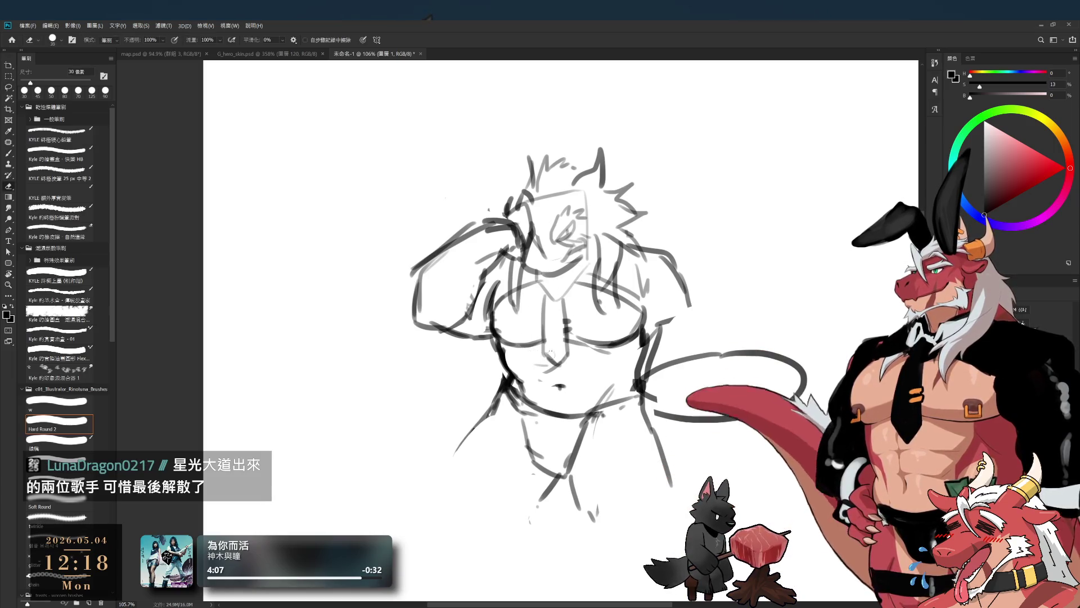
key(b)
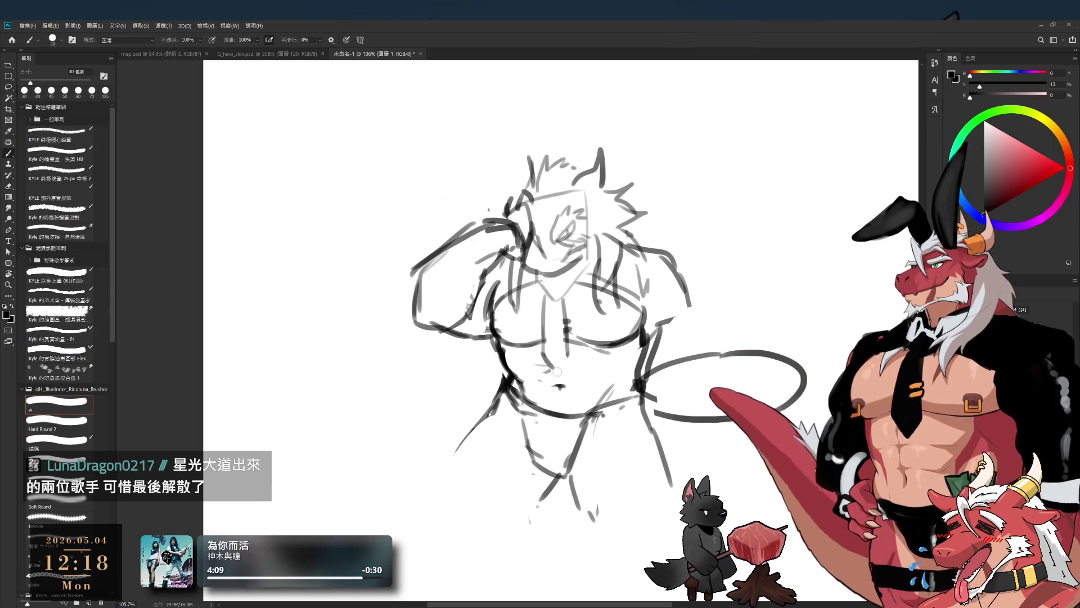
drag(544, 299, 554, 367)
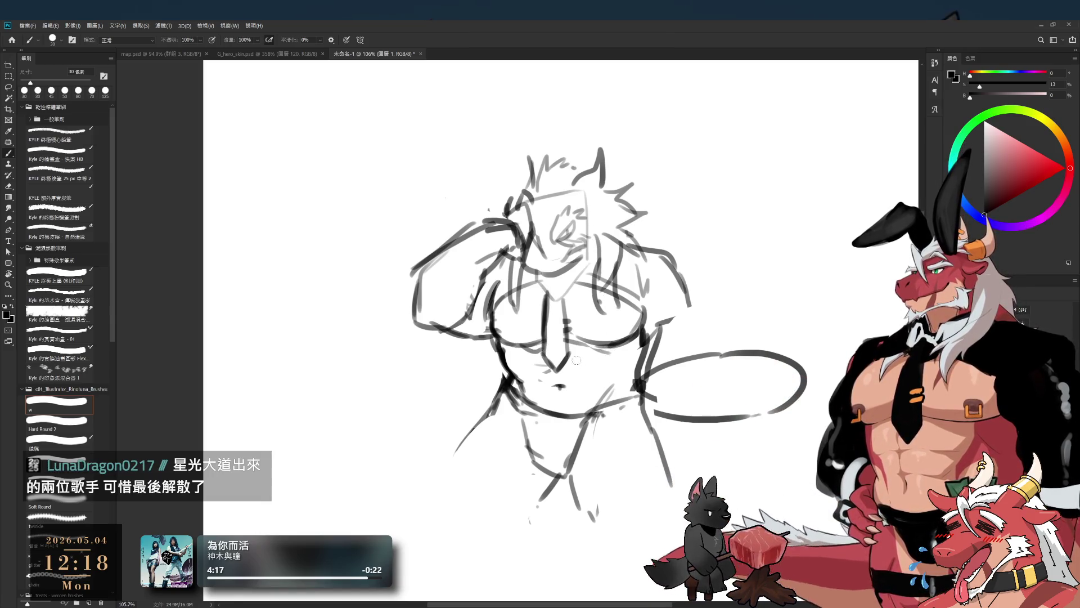
key(e)
key(b)
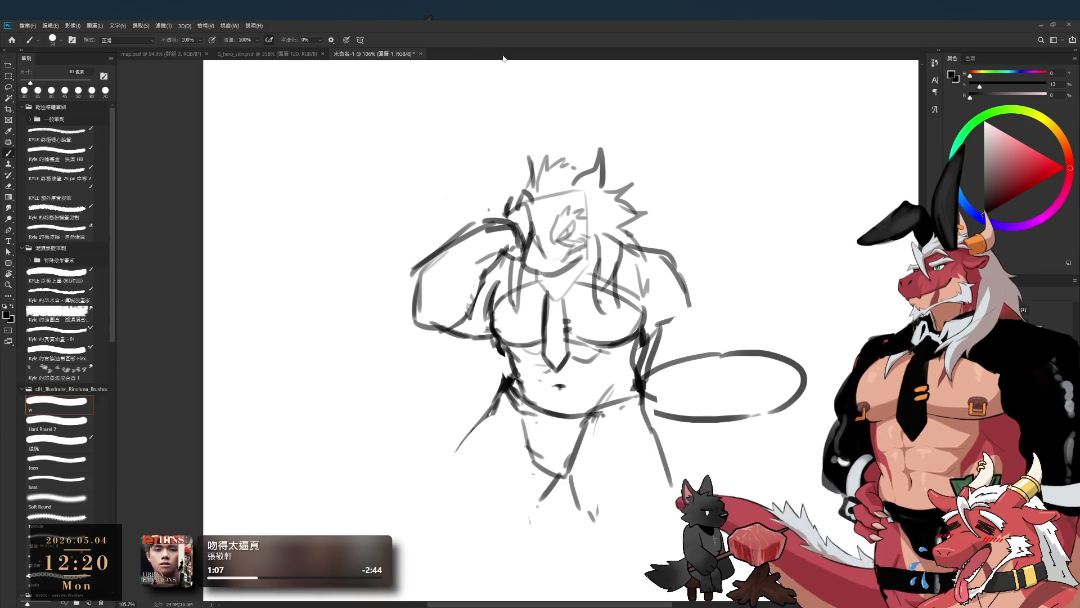
scroll(505, 185, up, 3)
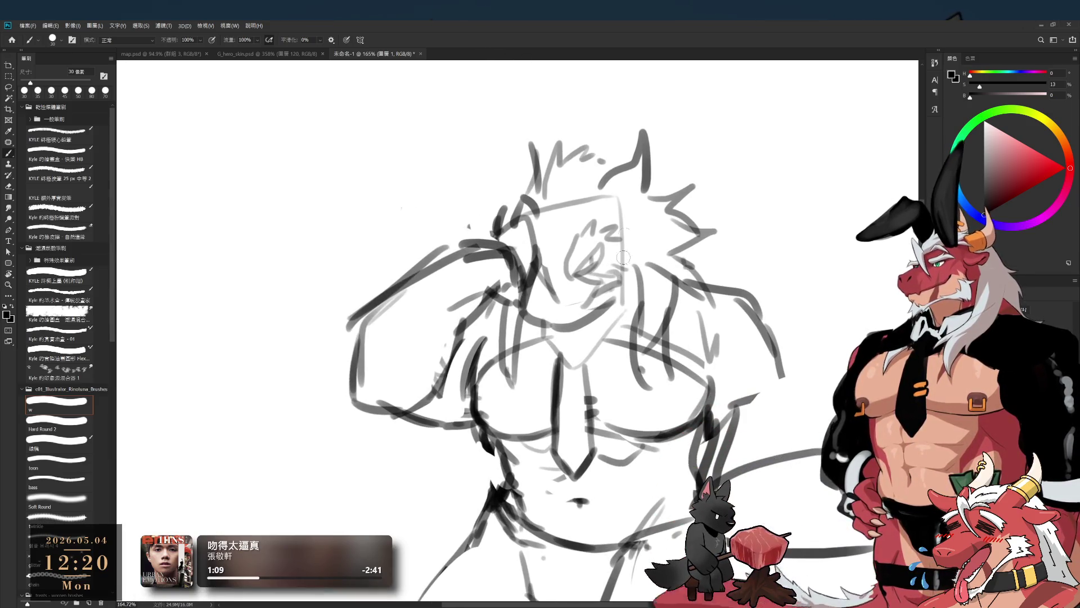
Step: Lasso the face and scale it down to about 89%
key(l)
drag(574, 313, 588, 210)
key(ctrl+t)
drag(635, 307, 602, 276)
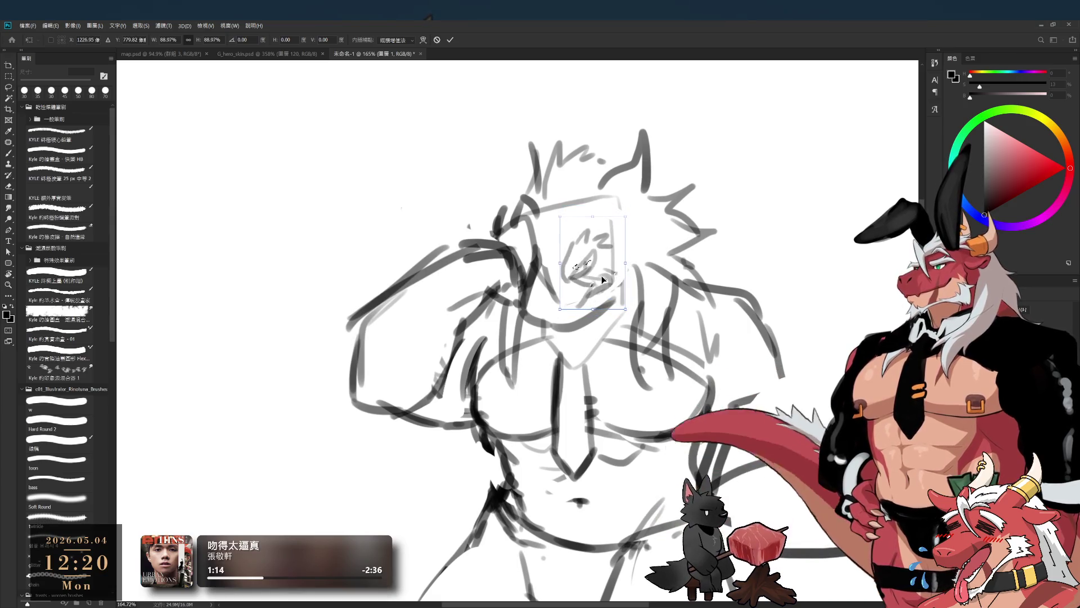
key(Return)
Step: Set the brush to 25 px and sketch strokes beside the head and a tall horn above it
key(b)
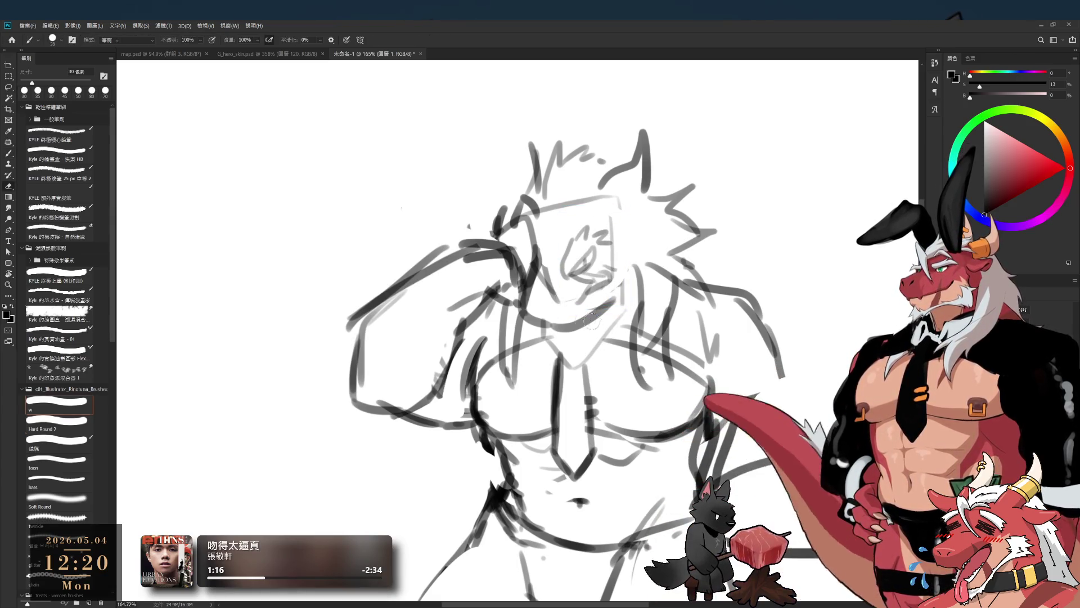
key(e)
key(b)
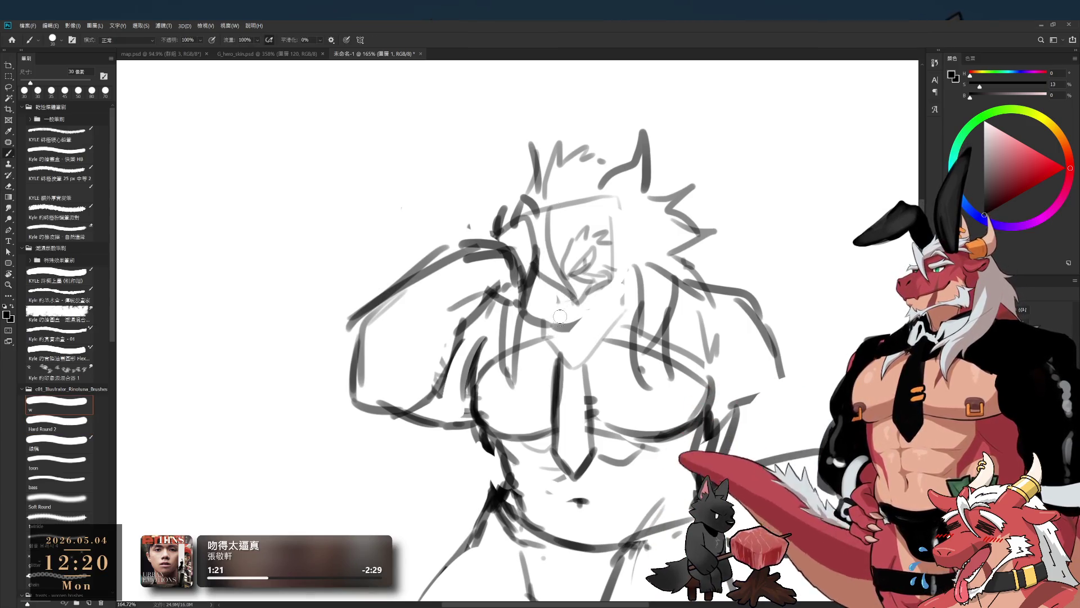
key(bracketleft)
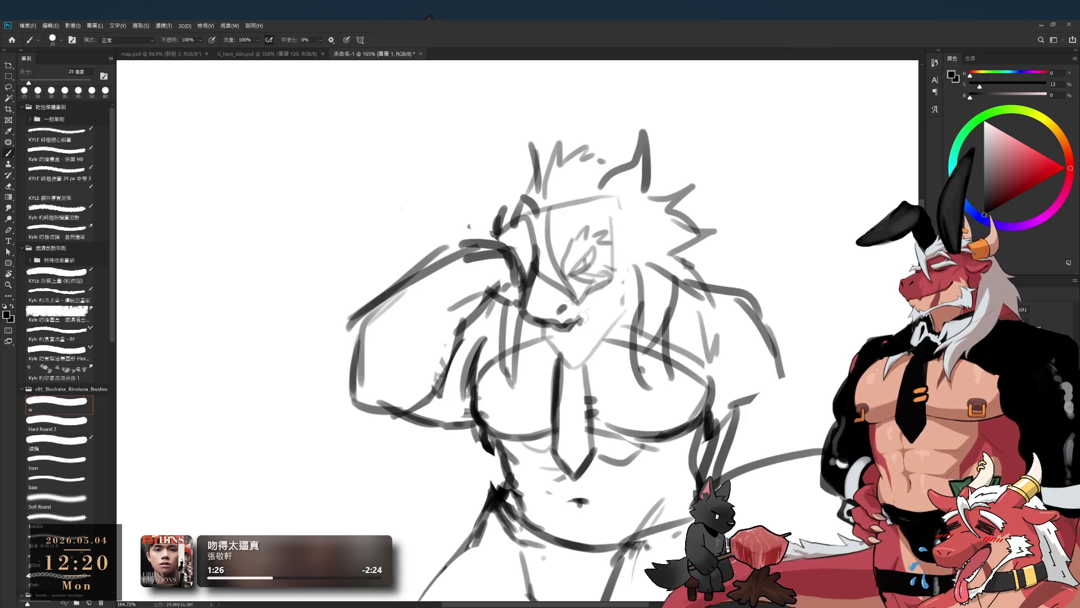
mouse_move(629, 252)
mouse_down()
mouse_move(625, 281)
mouse_move(631, 269)
mouse_up()
mouse_move(600, 199)
mouse_down()
mouse_move(627, 231)
mouse_move(639, 293)
mouse_up()
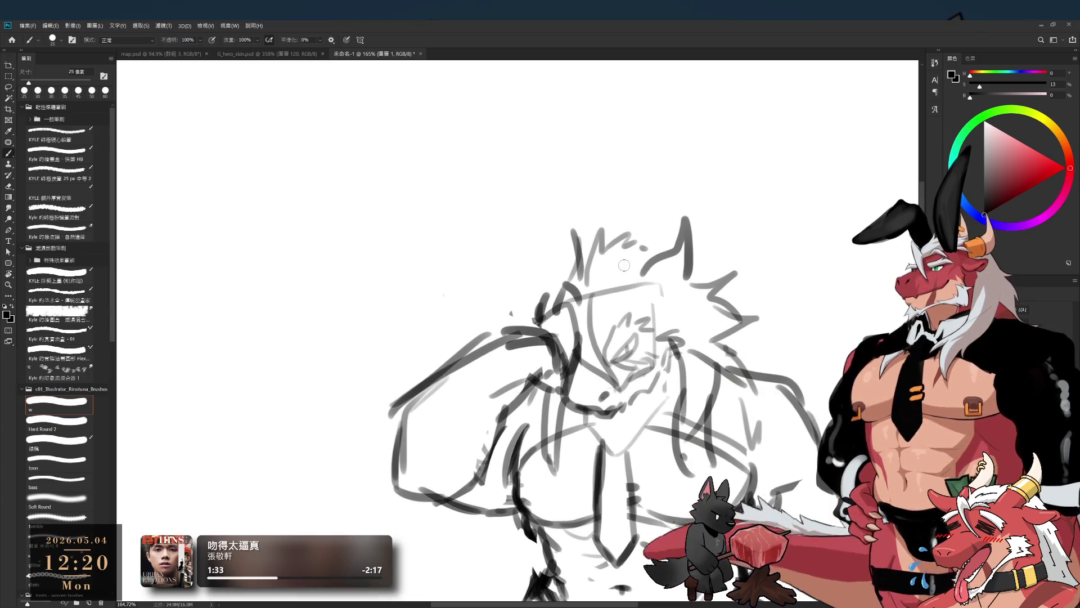
drag(621, 121, 599, 225)
key(ctrl+z)
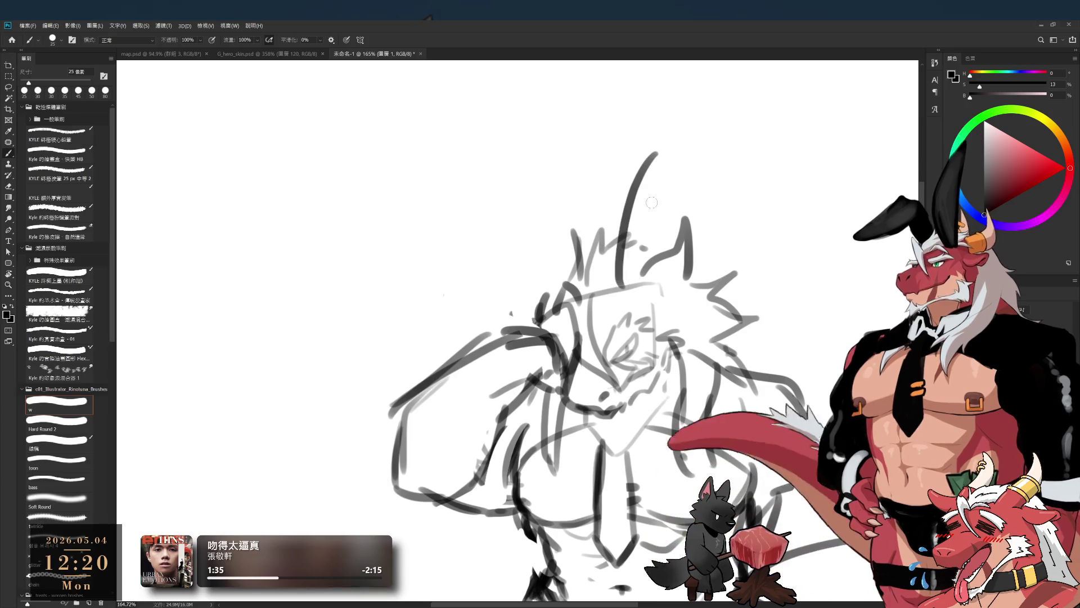
Step: Redraw the horn above the head as a thick, upright curved ear
drag(665, 136, 616, 237)
key(ctrl+z)
drag(669, 135, 641, 264)
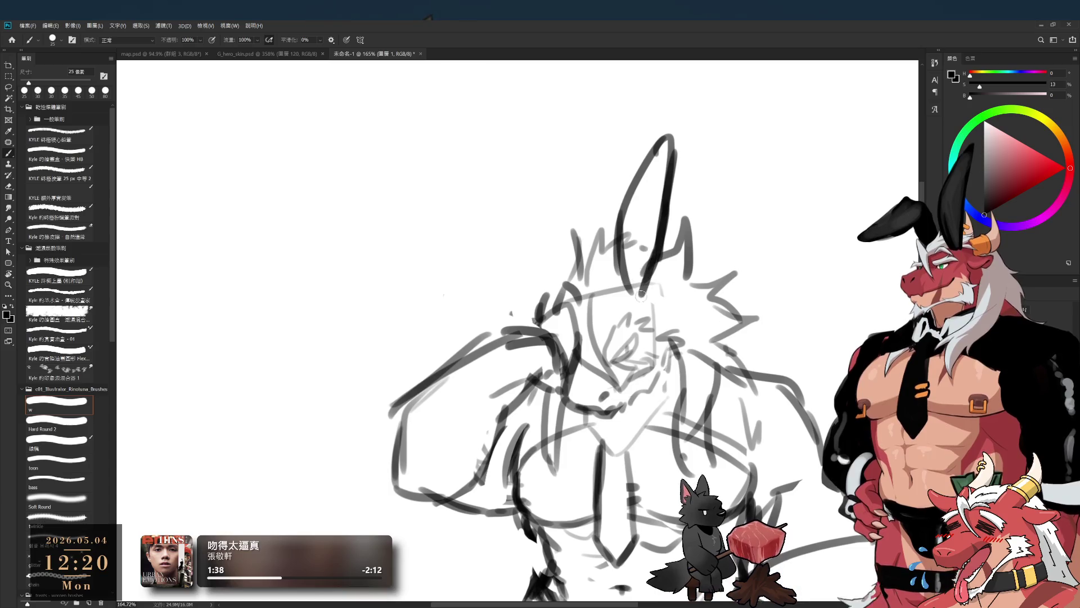
key(ctrl+z)
Step: Draw a floppy ear drooping out to the left, trimming its lower tail into a hook
drag(509, 250, 478, 309)
drag(506, 253, 596, 298)
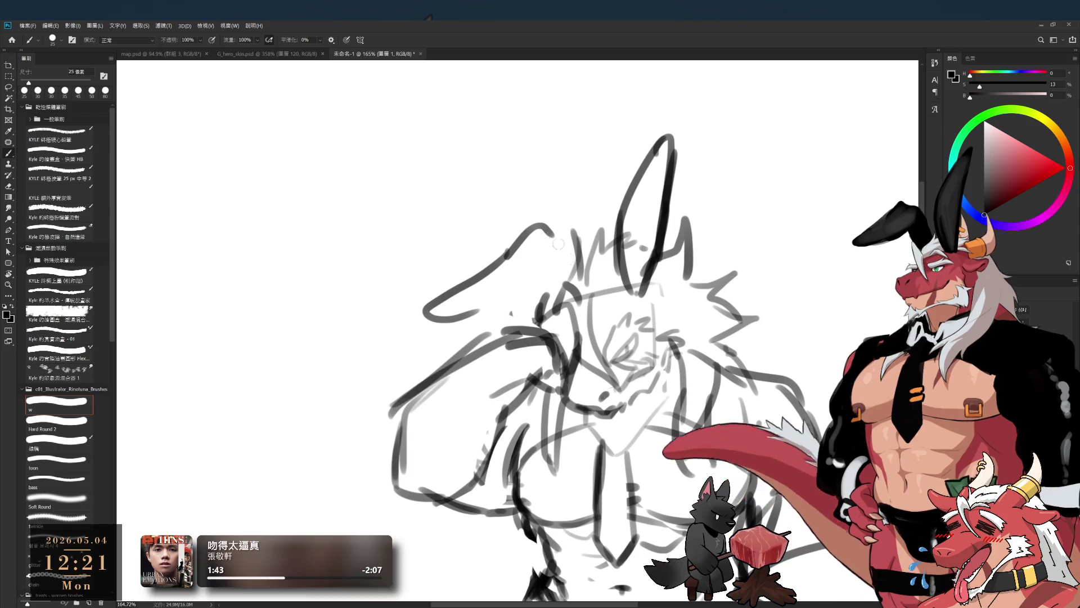
key(e)
mouse_move(429, 310)
mouse_down()
mouse_move(490, 313)
mouse_move(453, 310)
mouse_move(504, 297)
mouse_up()
key(b)
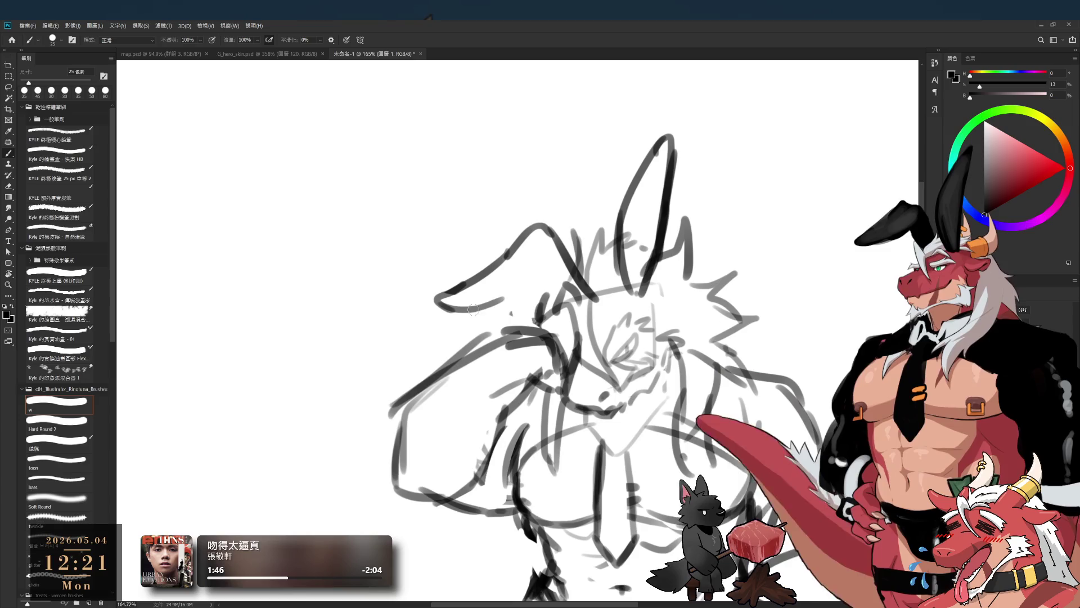
key(ctrl+z)
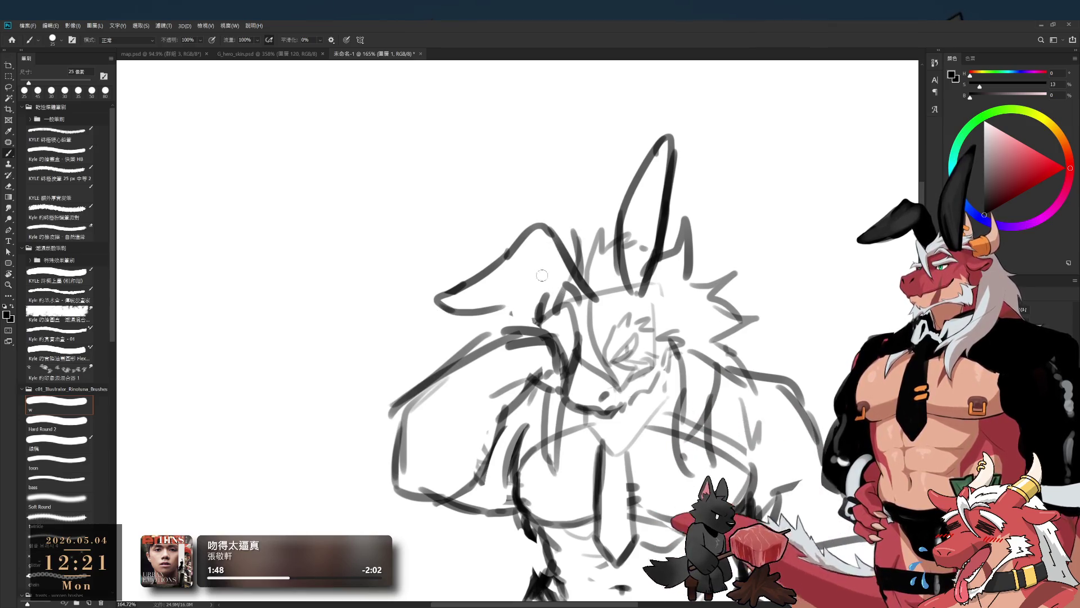
key(e)
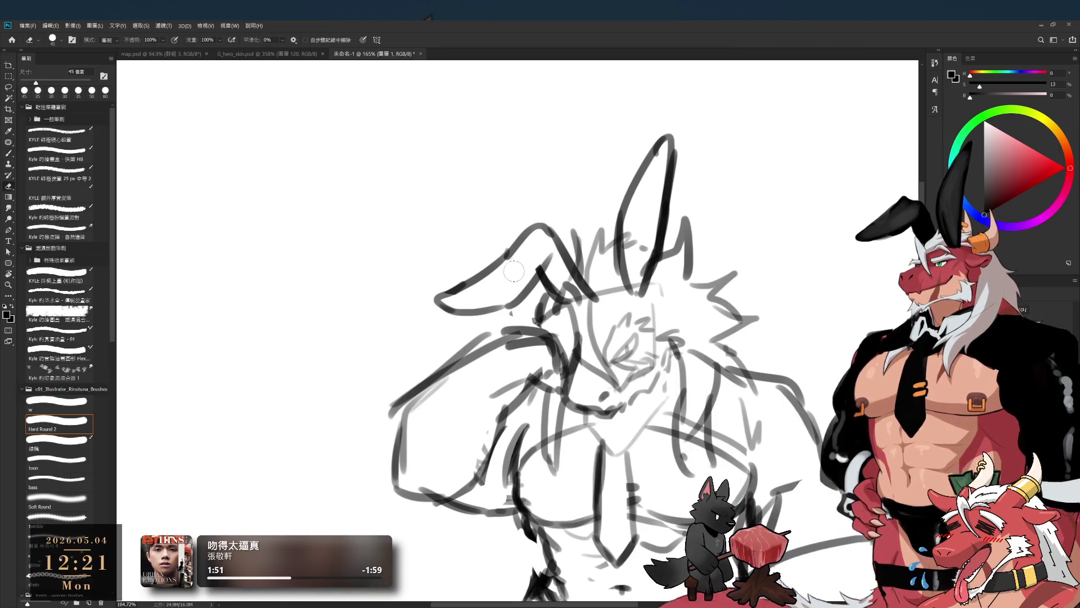
scroll(580, 301, down, 2)
scroll(619, 225, down, 3)
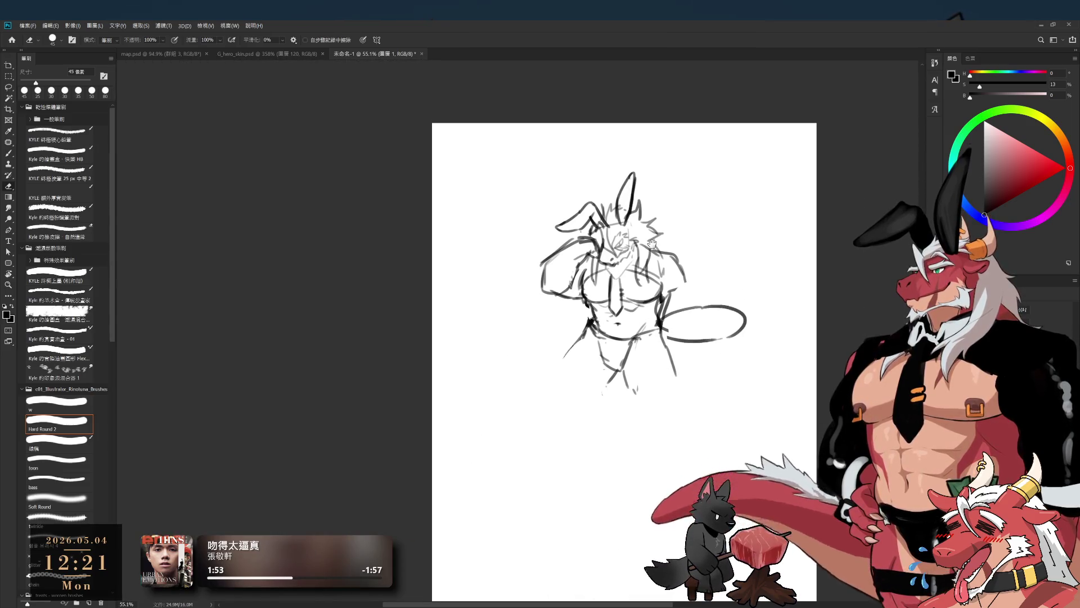
scroll(661, 177, up, 3)
scroll(644, 242, up, 2)
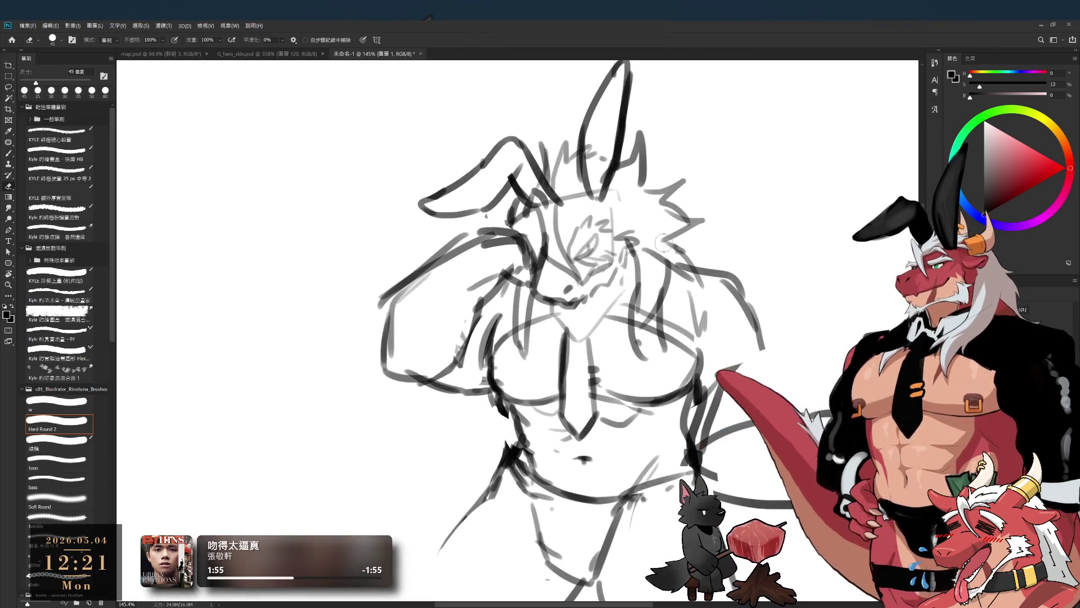
key(b)
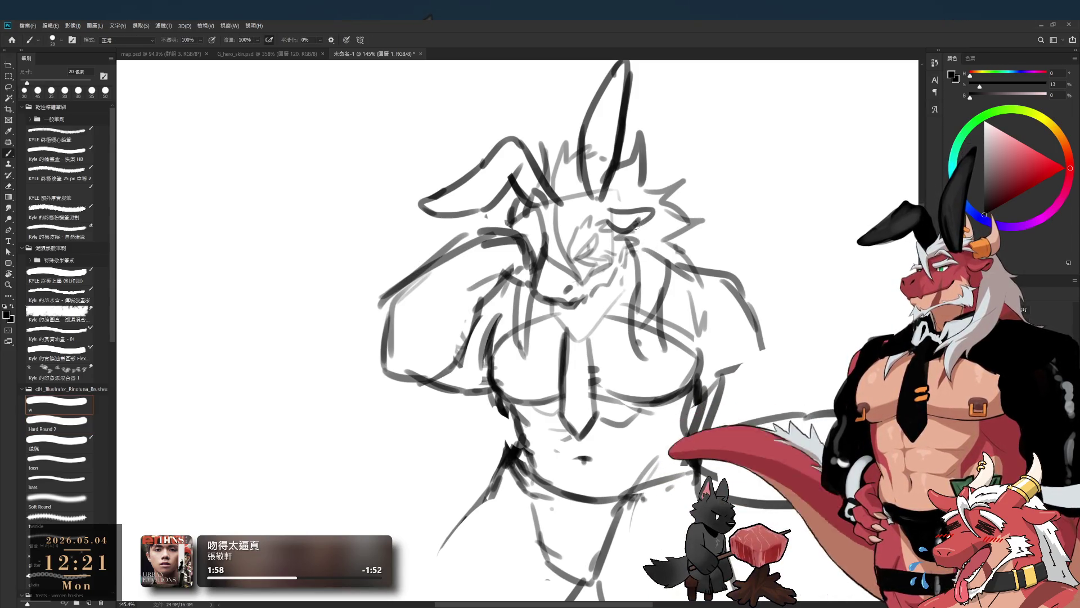
scroll(583, 224, down, 3)
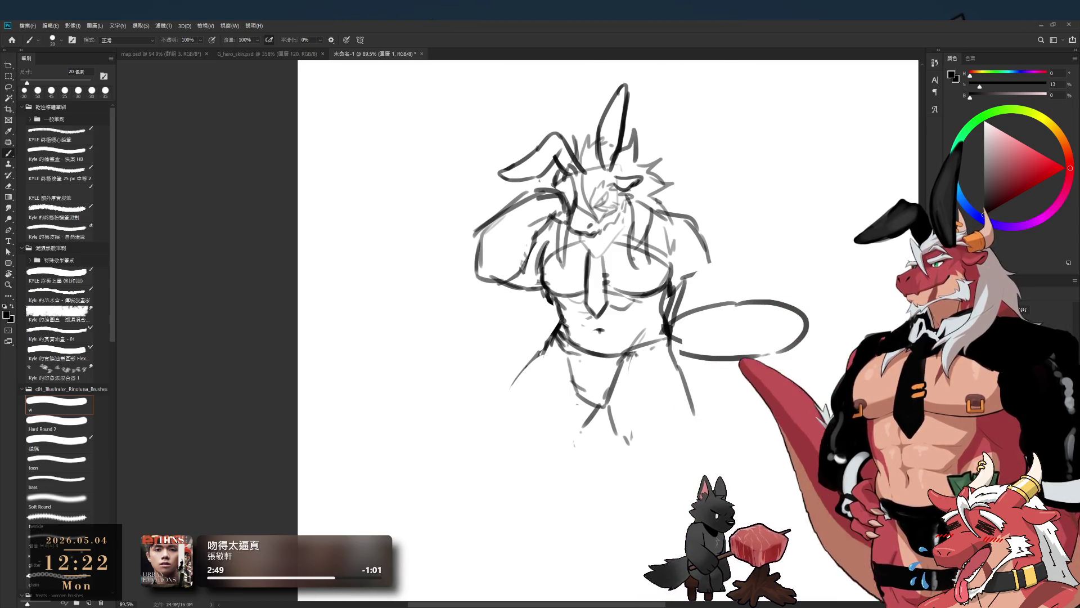
key(e)
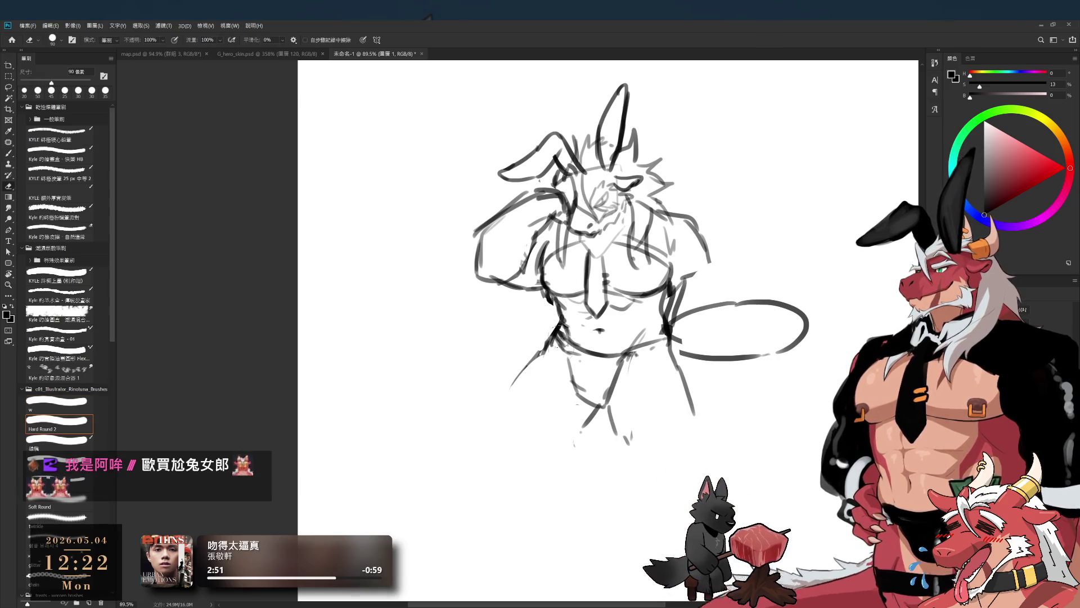
Step: Enlarge the brush to 35 px and sketch a tied cloth at the waist
key(b)
key(bracketright)
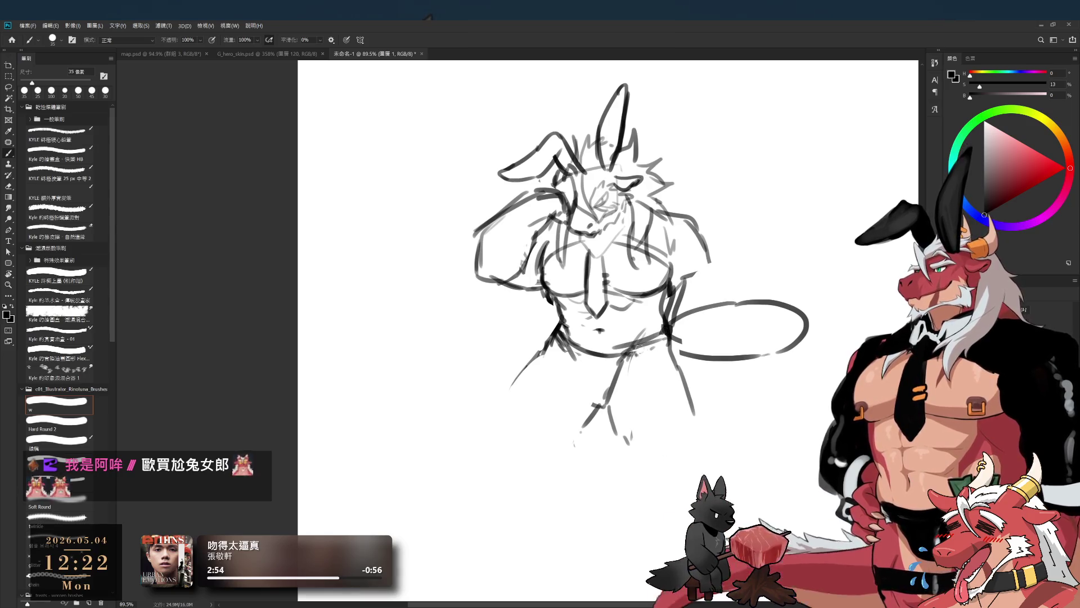
drag(634, 347, 681, 372)
mouse_move(630, 327)
mouse_down()
mouse_move(624, 357)
mouse_move(643, 370)
mouse_move(594, 355)
mouse_up()
key(e)
key(b)
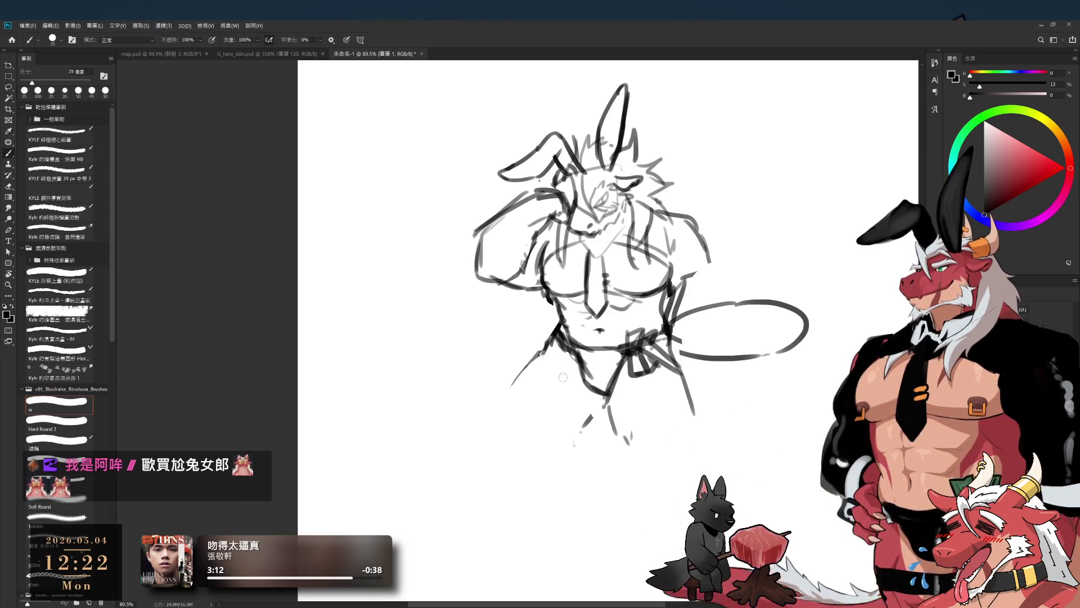
Step: Darken and extend the lower-left leg contour, then lasso the oval beside the figure
drag(542, 351, 514, 397)
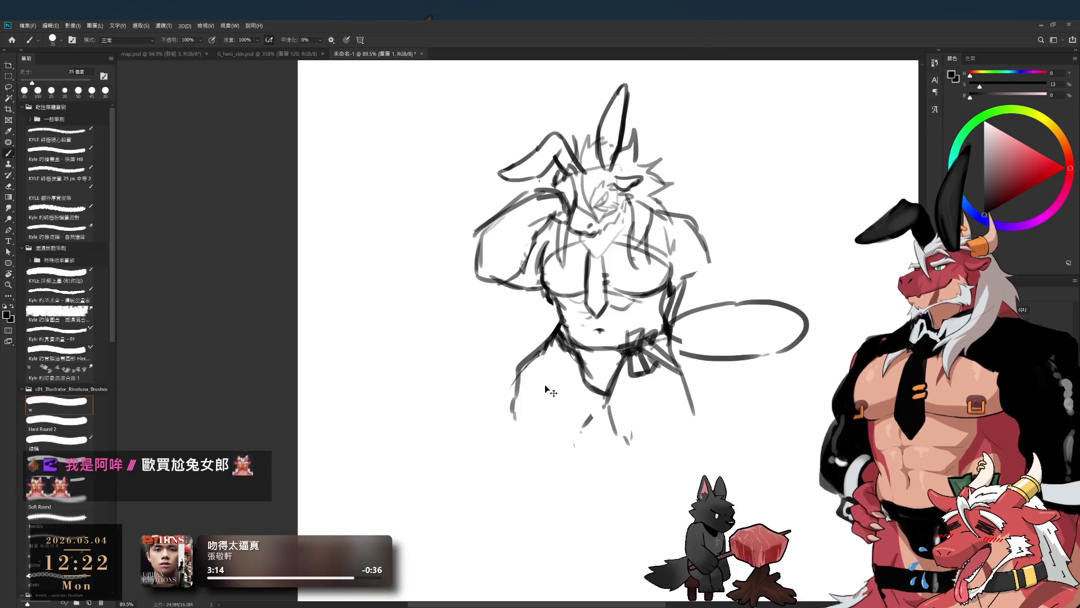
drag(554, 335, 509, 414)
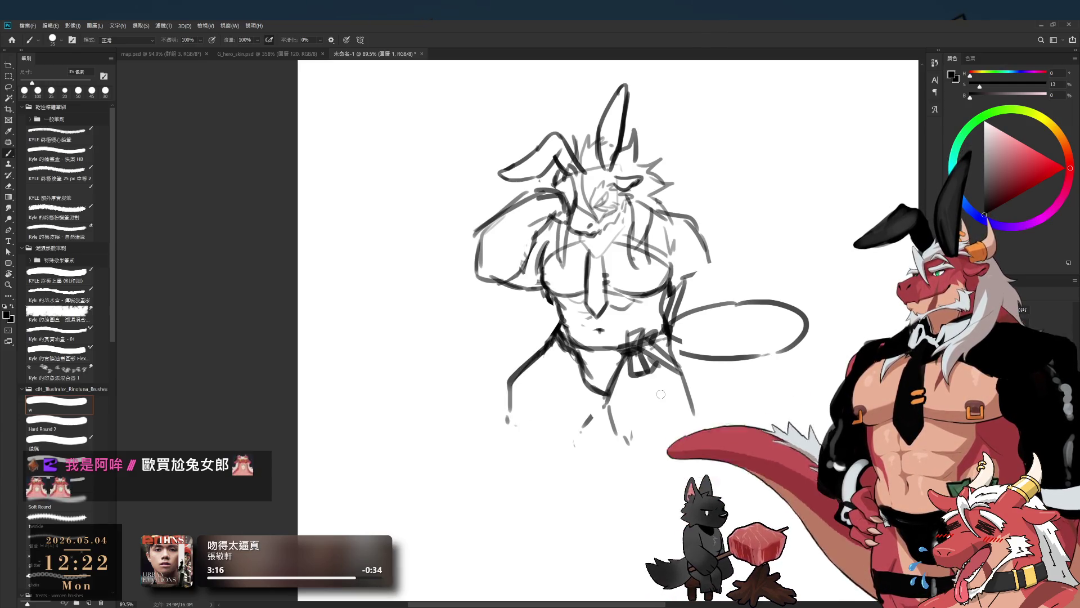
key(l)
mouse_move(729, 292)
mouse_down()
mouse_move(686, 318)
mouse_move(726, 281)
mouse_up()
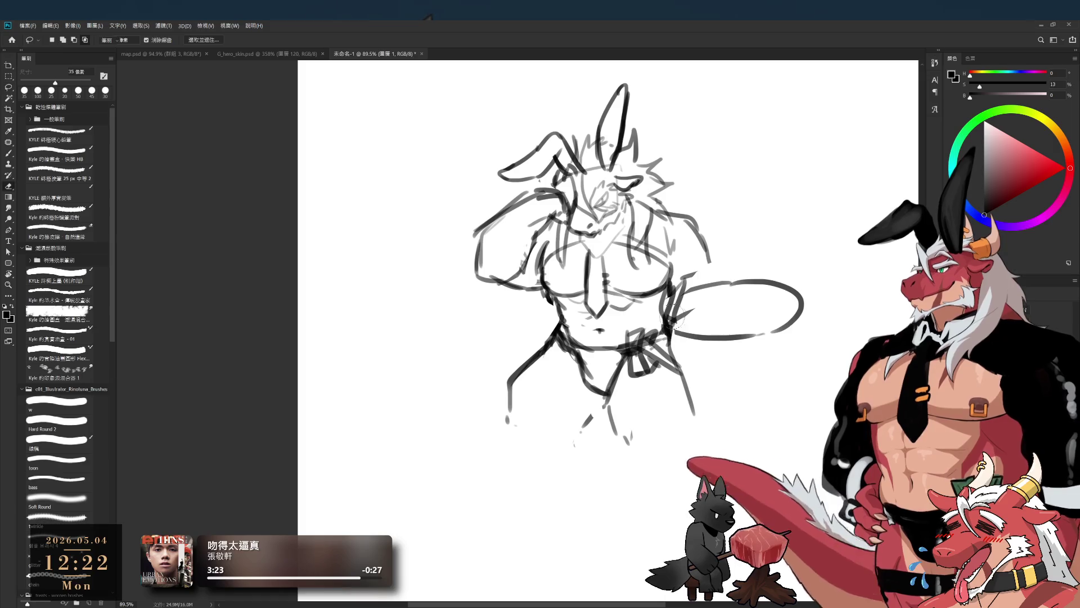
Step: Deselect the oval, then sketch a line from the arm down to it and a scribble at its lower right
key(e)
key(ctrl+d)
key(b)
drag(713, 260, 736, 281)
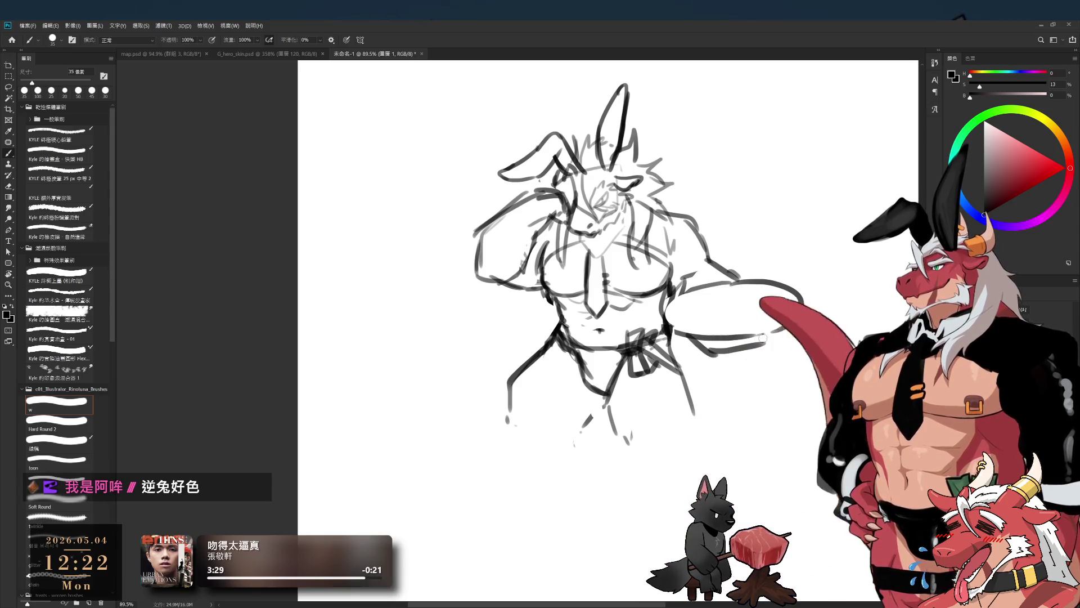
drag(702, 341, 779, 329)
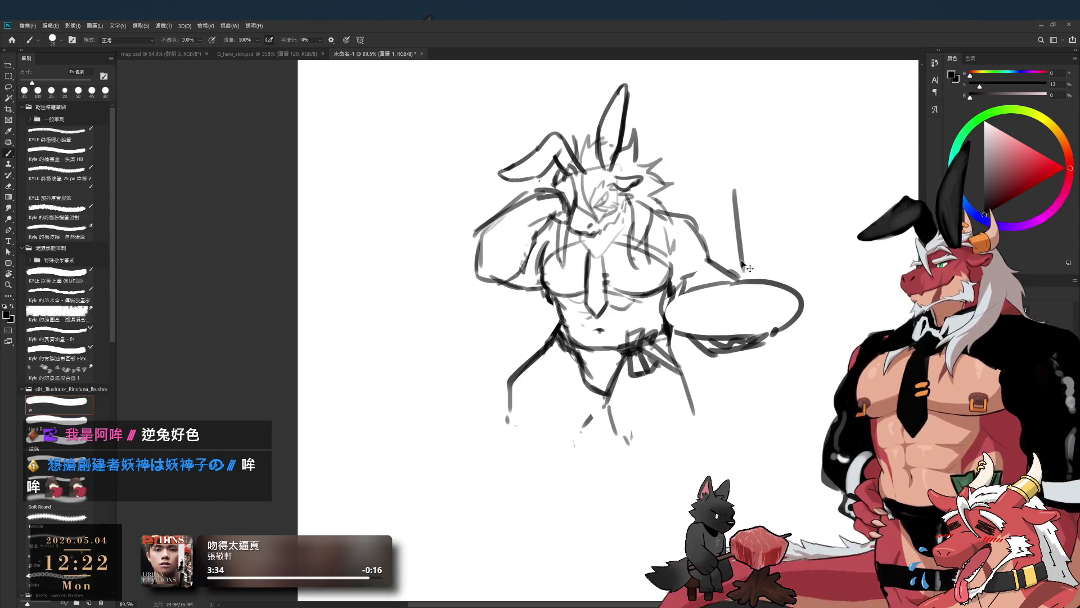
Step: Draw a tall bottle with a hooked neck standing on the tray
drag(737, 225, 743, 306)
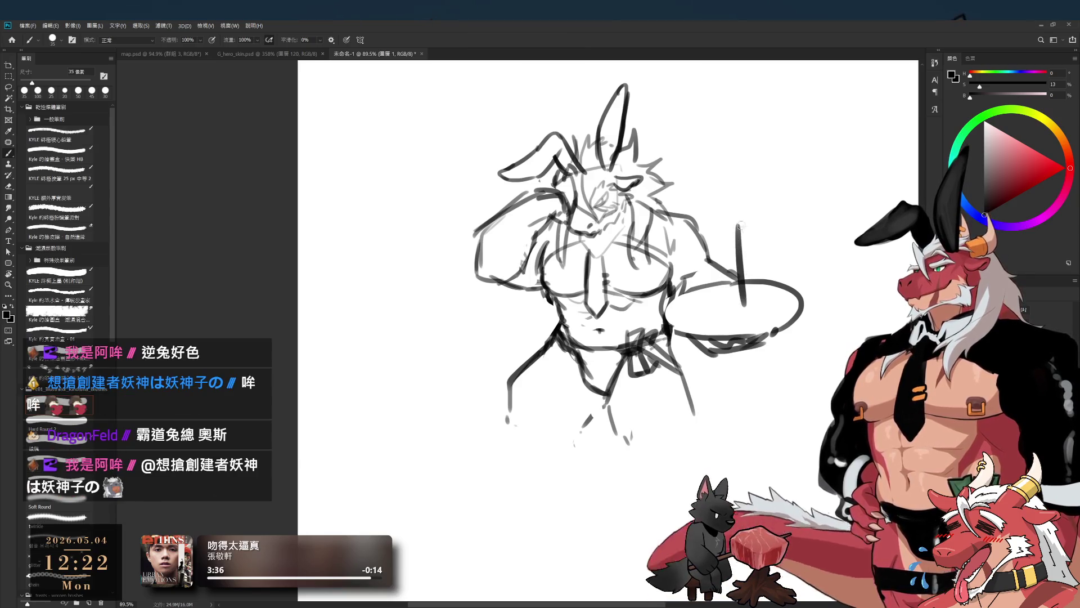
drag(737, 225, 762, 219)
key(e)
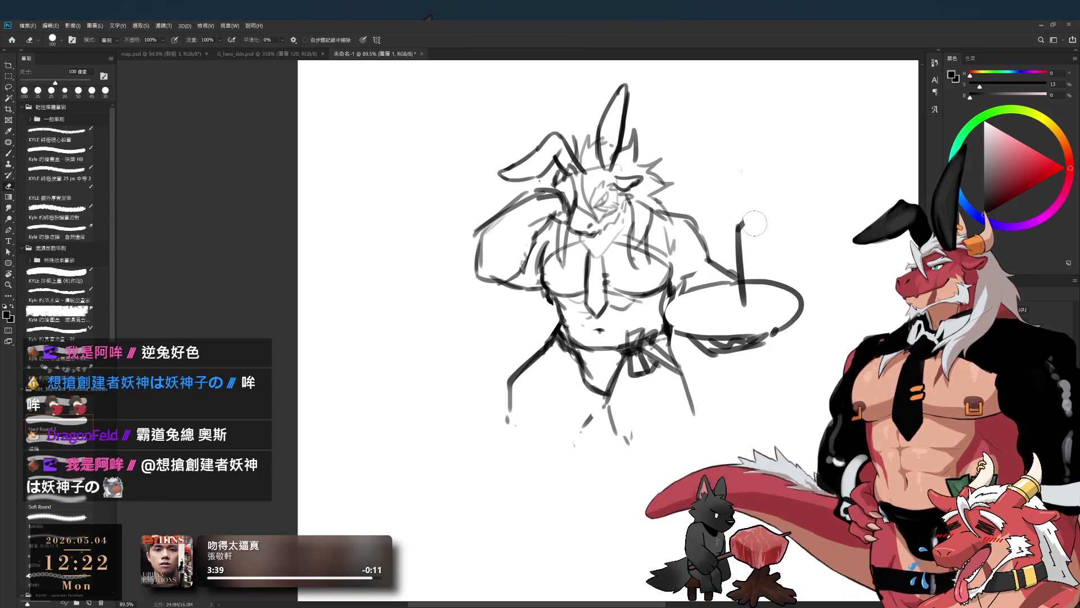
key(b)
drag(740, 175, 741, 225)
drag(738, 179, 774, 295)
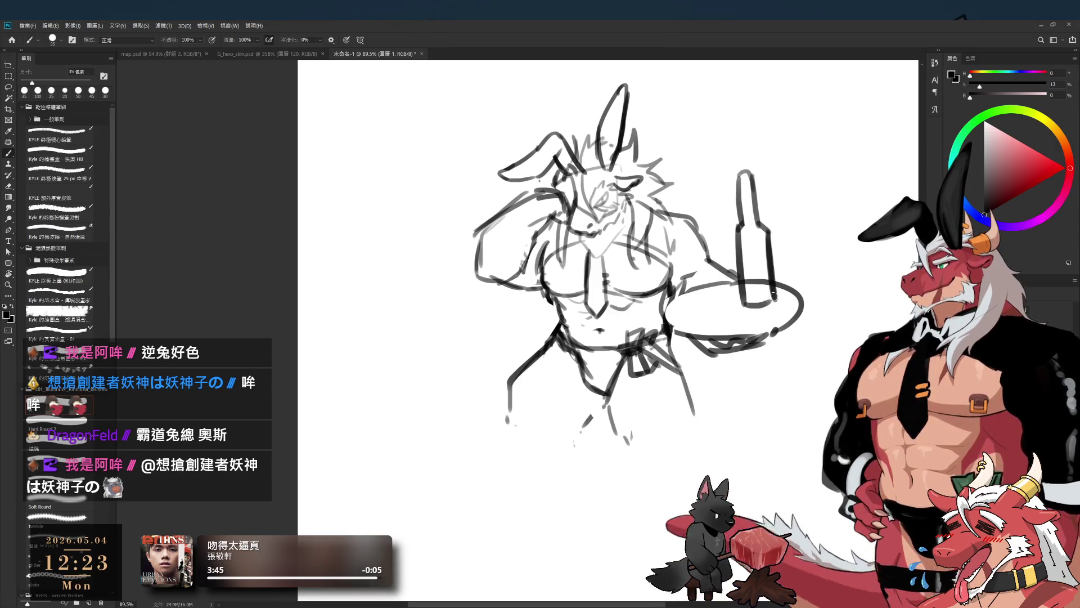
Step: Sketch a stemmed wine glass and small snack items on the tray beside the bottle
key(e)
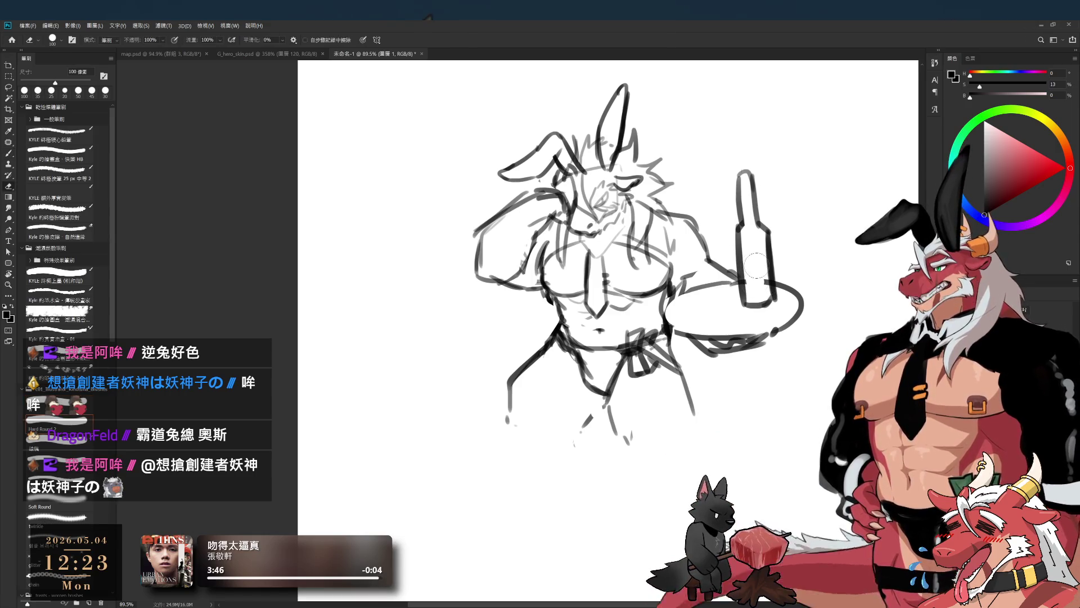
key(b)
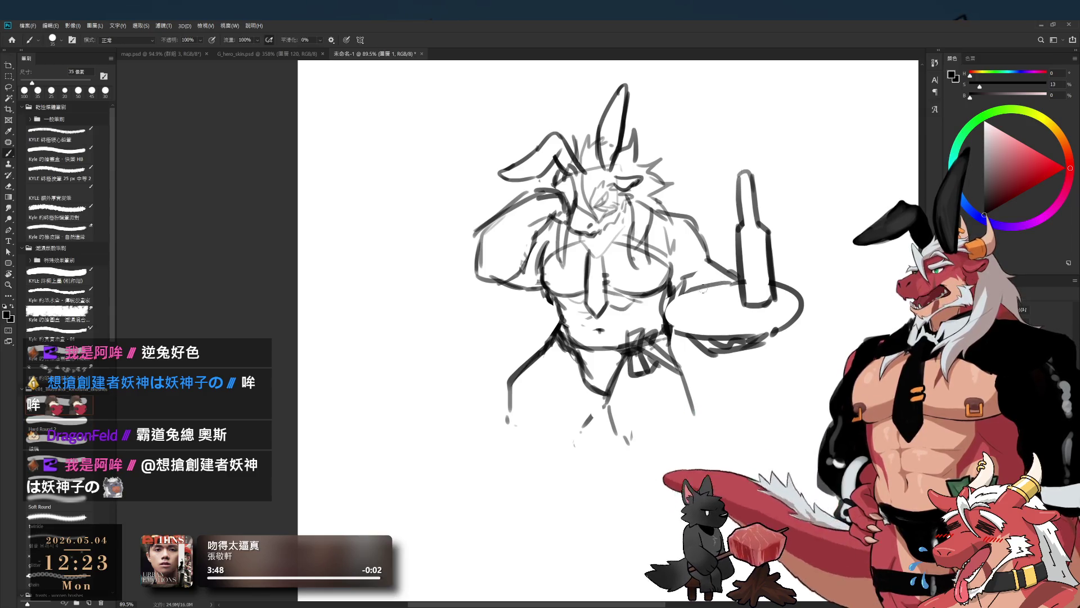
mouse_move(679, 277)
mouse_down()
mouse_move(709, 269)
mouse_move(693, 295)
mouse_up()
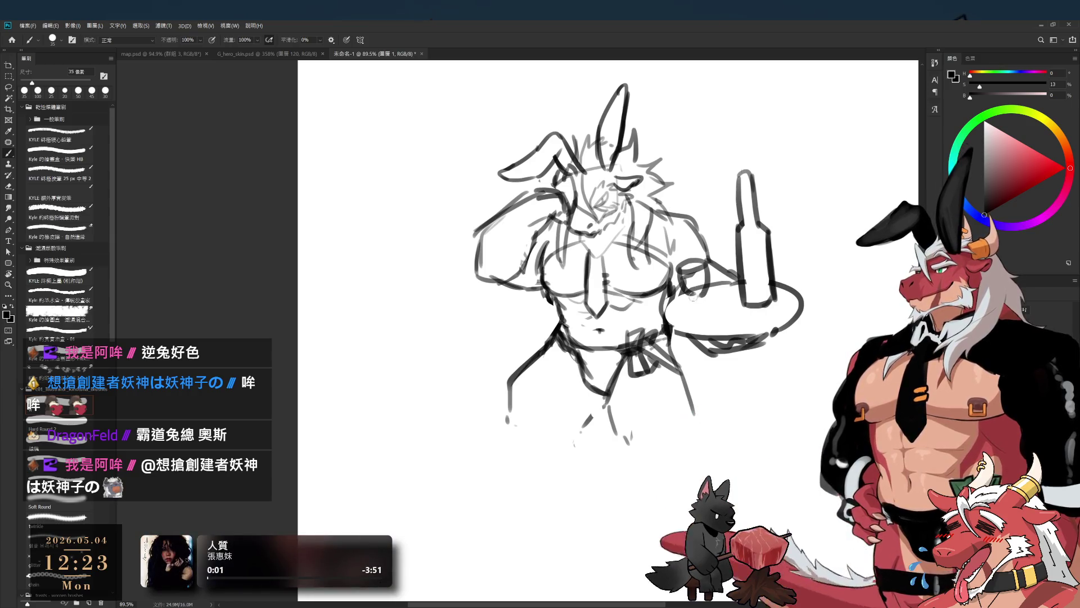
drag(705, 306, 711, 310)
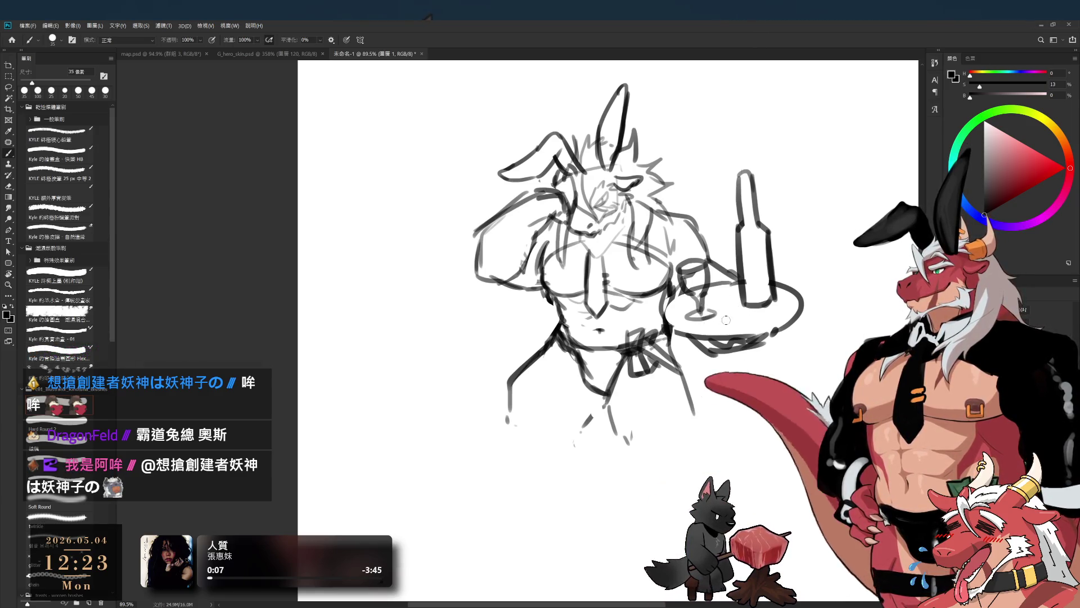
mouse_move(709, 311)
mouse_down()
mouse_move(721, 325)
mouse_move(724, 308)
mouse_move(726, 318)
mouse_move(756, 309)
mouse_up()
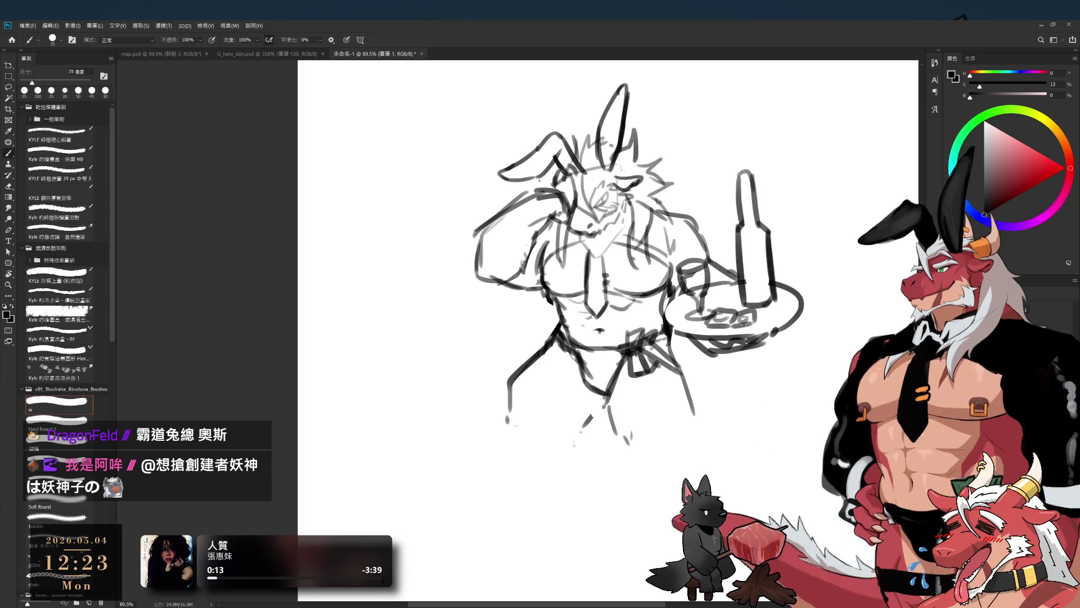
alt+click(646, 268)
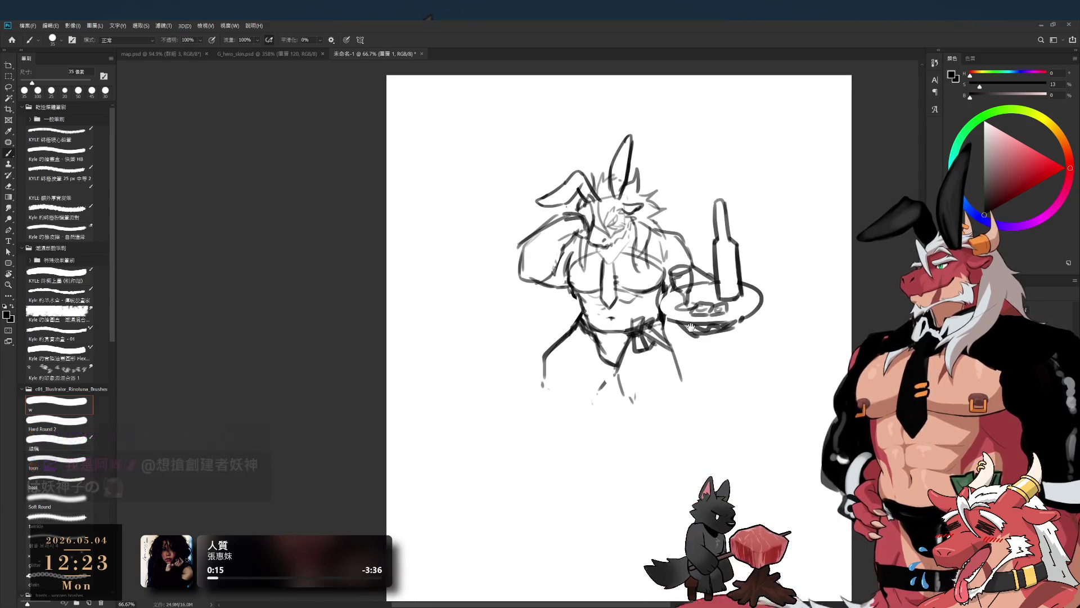
Step: Sketch and extend the foot line at the bottom of the right leg
scroll(646, 269, up, 3)
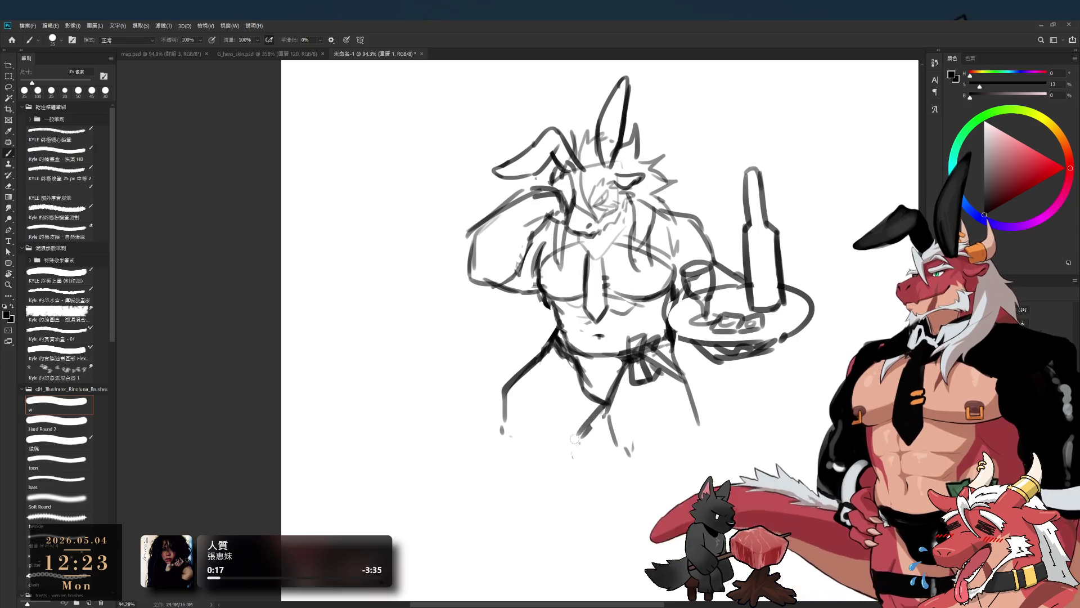
mouse_move(696, 398)
mouse_down()
mouse_move(724, 405)
mouse_move(729, 434)
mouse_up()
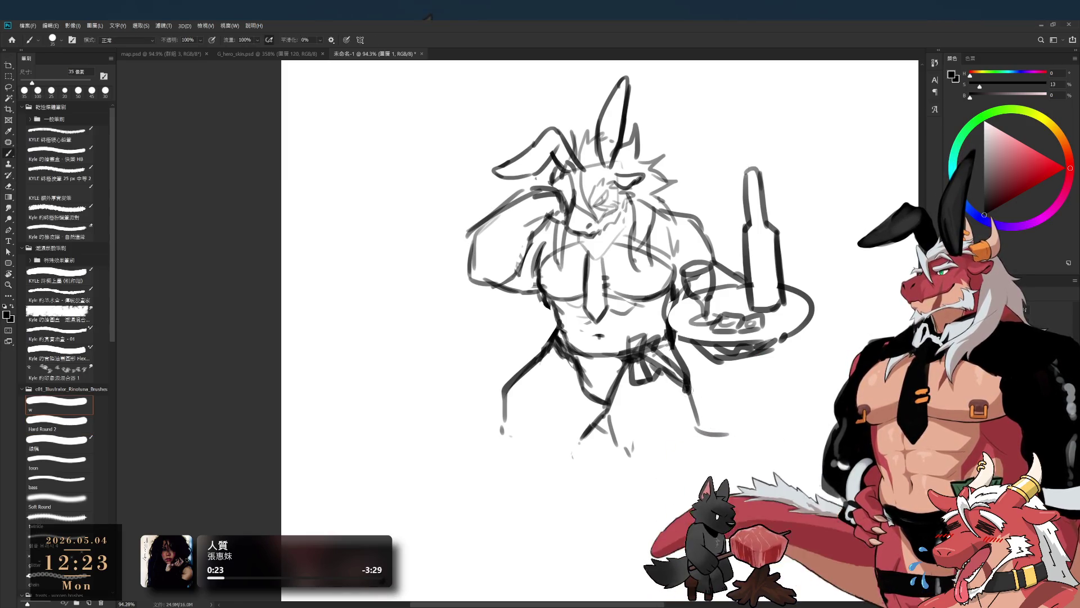
drag(726, 434, 748, 435)
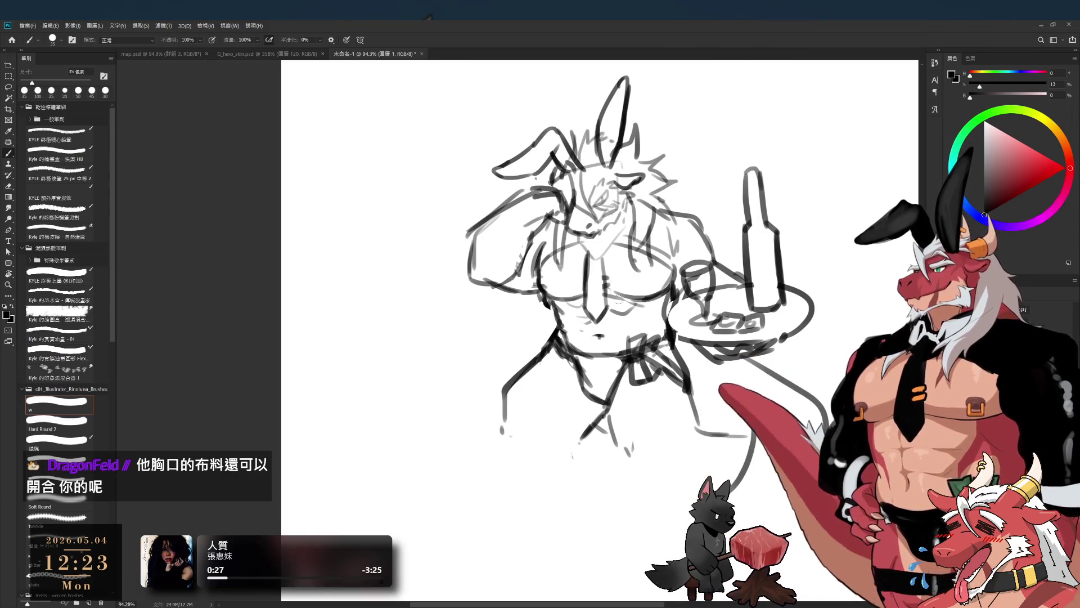
Step: Enlarge the brush to 45 px and add a stroke by the raised hand near the ear
key(bracketright)
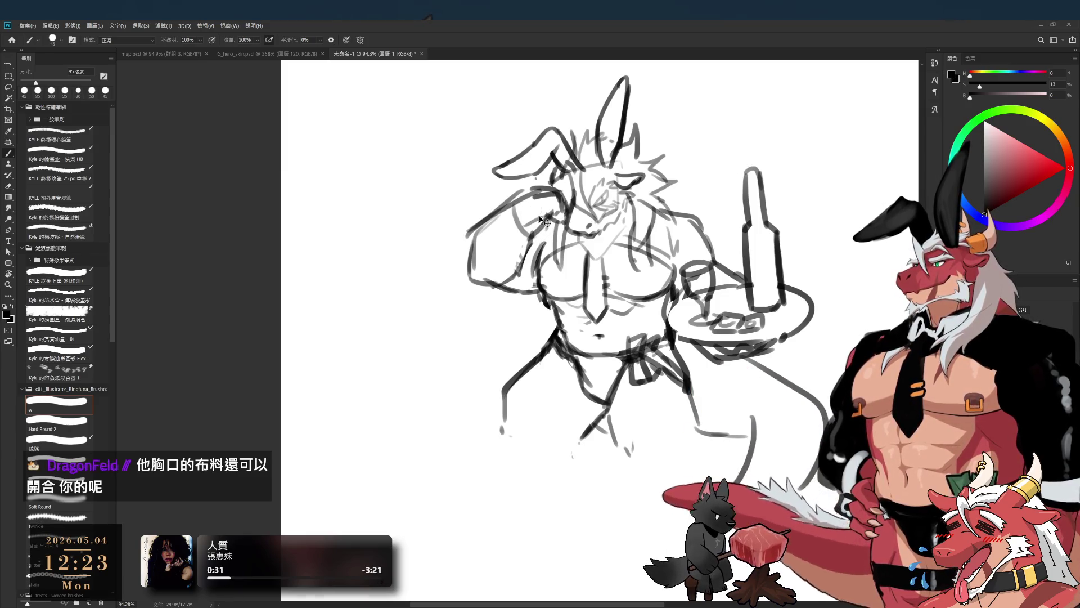
mouse_move(524, 225)
mouse_down()
mouse_move(537, 205)
mouse_move(509, 219)
mouse_move(526, 181)
mouse_up()
key(e)
key(bracketleft)
key(bracketleft)
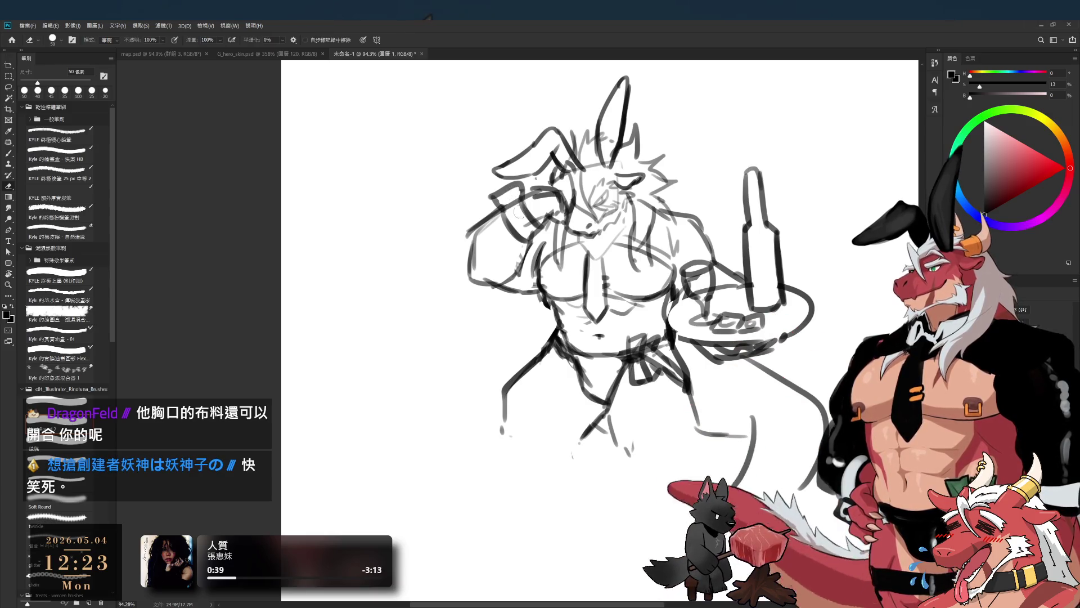
Step: With a 100 px brush, shade the raised arm, necktie and loincloth in grey
key(b)
key(bracketright)
key(bracketright)
key(bracketright)
mouse_move(483, 250)
mouse_down()
mouse_move(501, 253)
mouse_move(509, 273)
mouse_move(532, 245)
mouse_up()
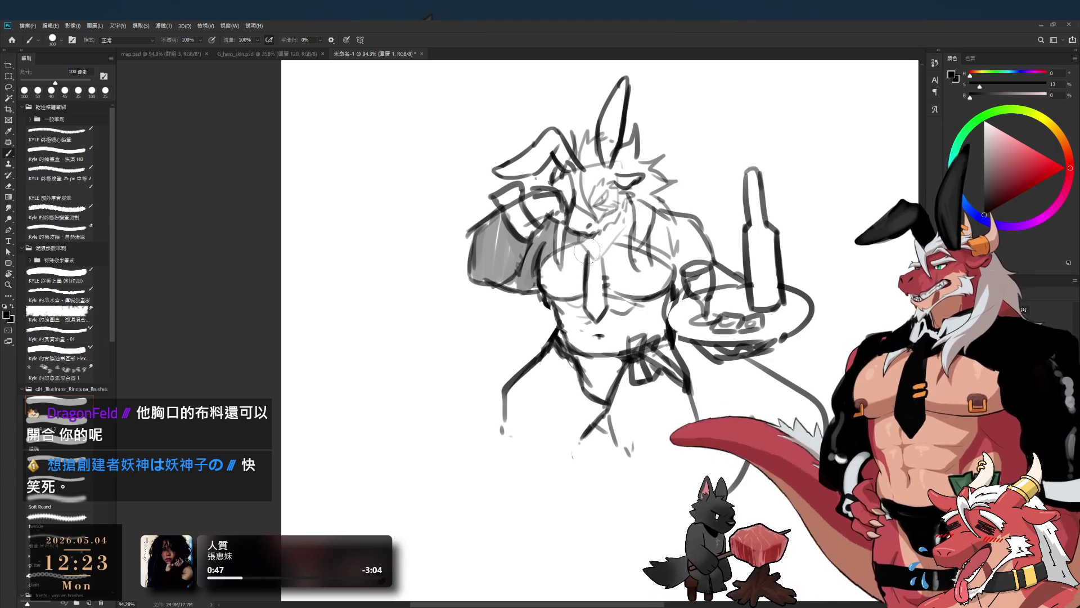
drag(576, 235, 604, 312)
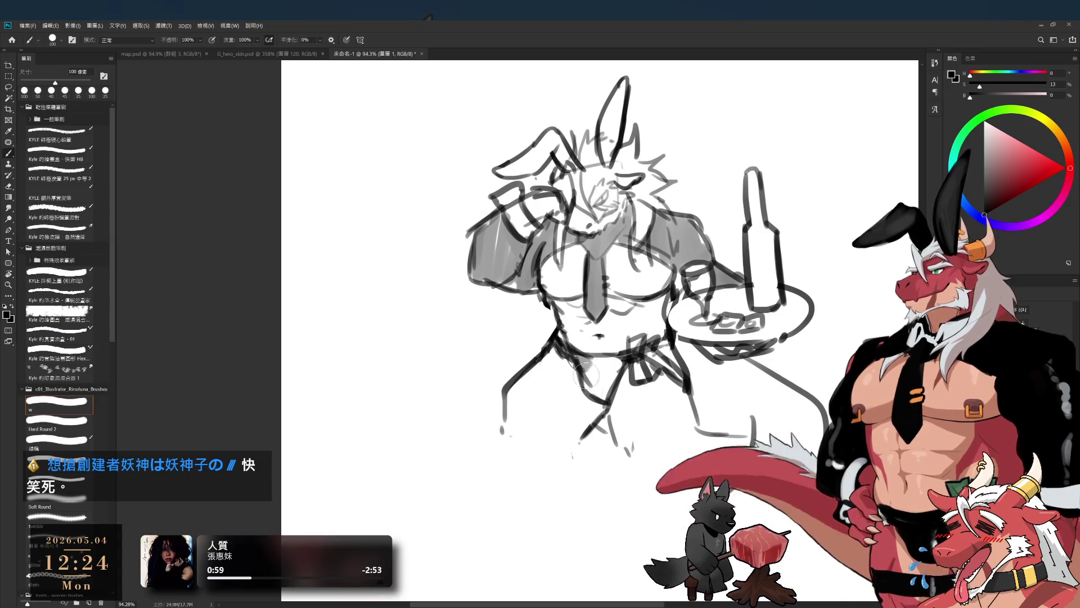
drag(585, 368, 610, 372)
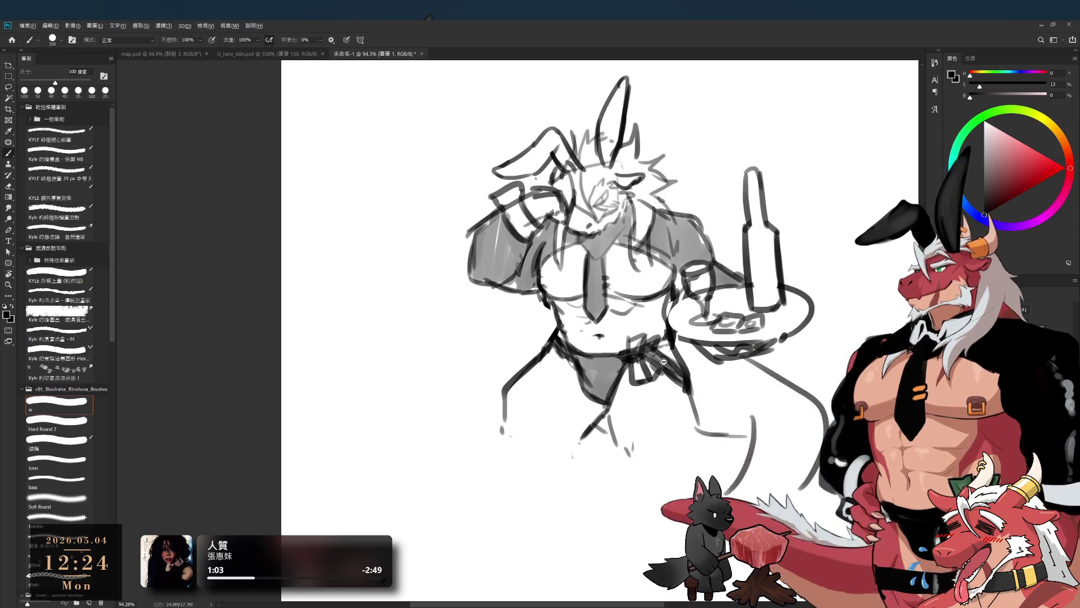
Step: Shade the chest grey, then shrink to 30 px and erase a small gap for the ring
scroll(670, 366, down, 3)
scroll(657, 306, up, 6)
drag(657, 298, 657, 292)
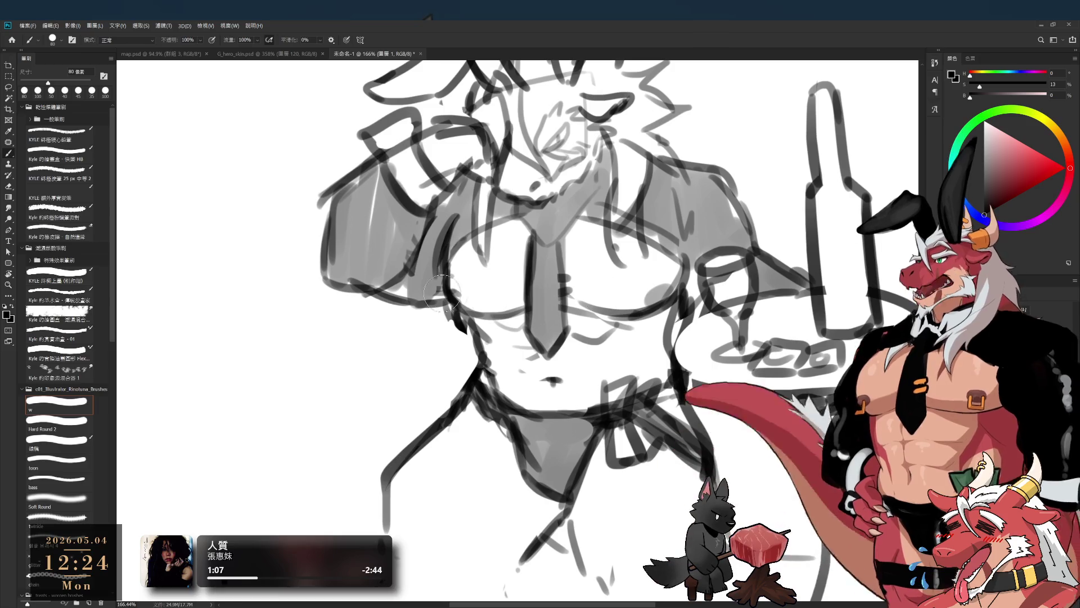
key(e)
key(b)
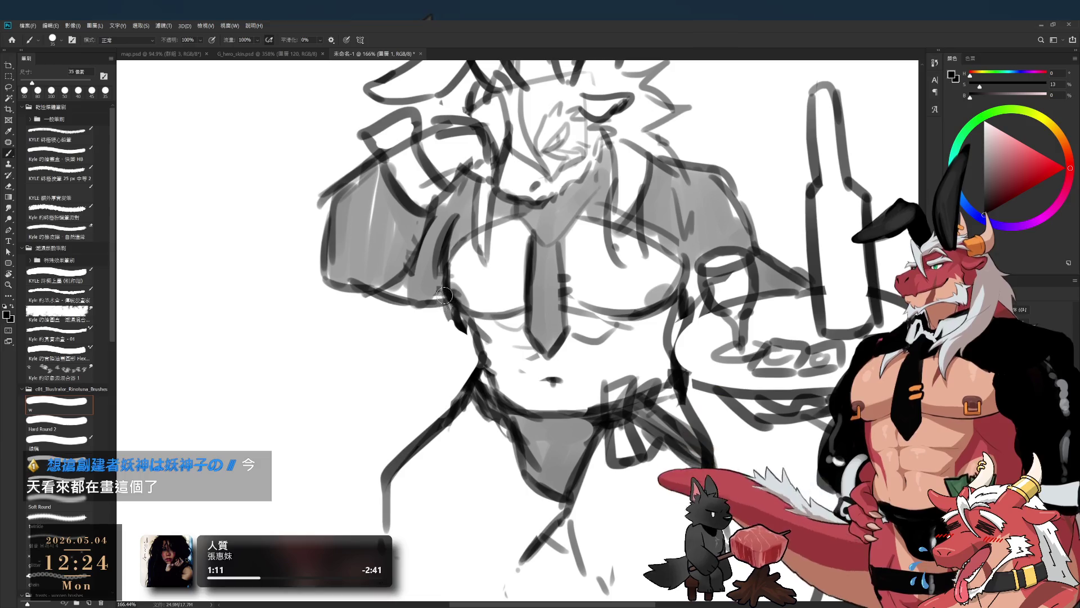
key(bracketleft)
key(bracketleft)
key(e)
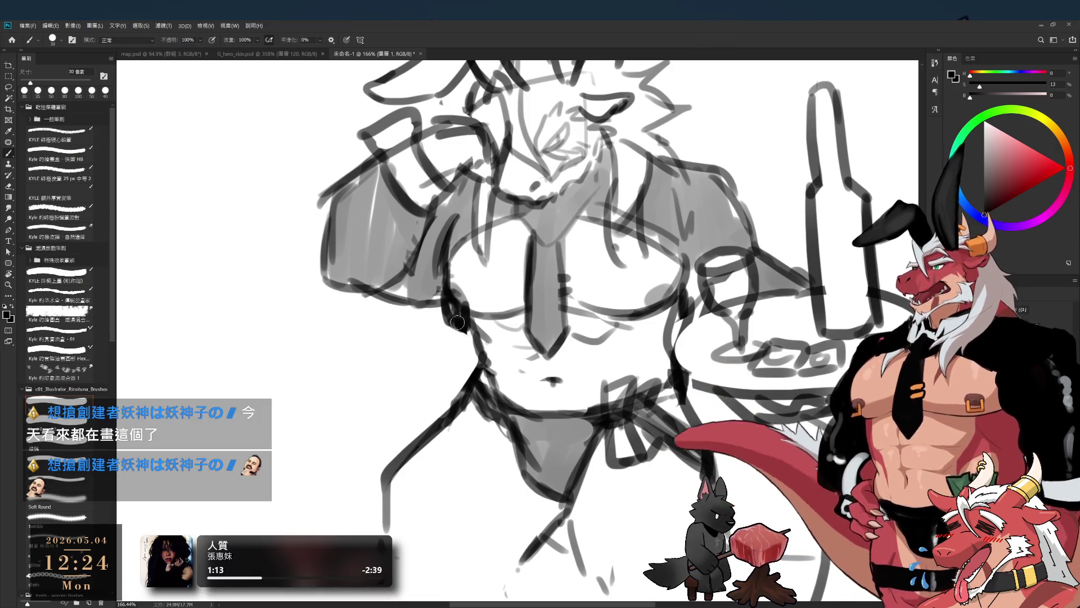
drag(464, 321, 448, 316)
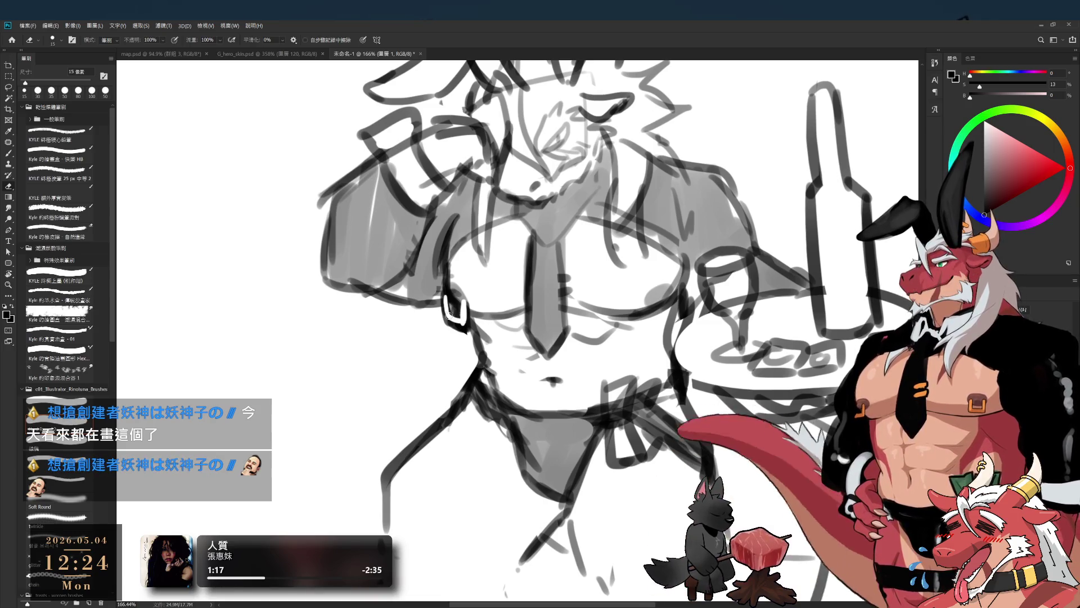
Step: Draw and clean up a ring buckle on the right chest to match the left-chest ring
key(b)
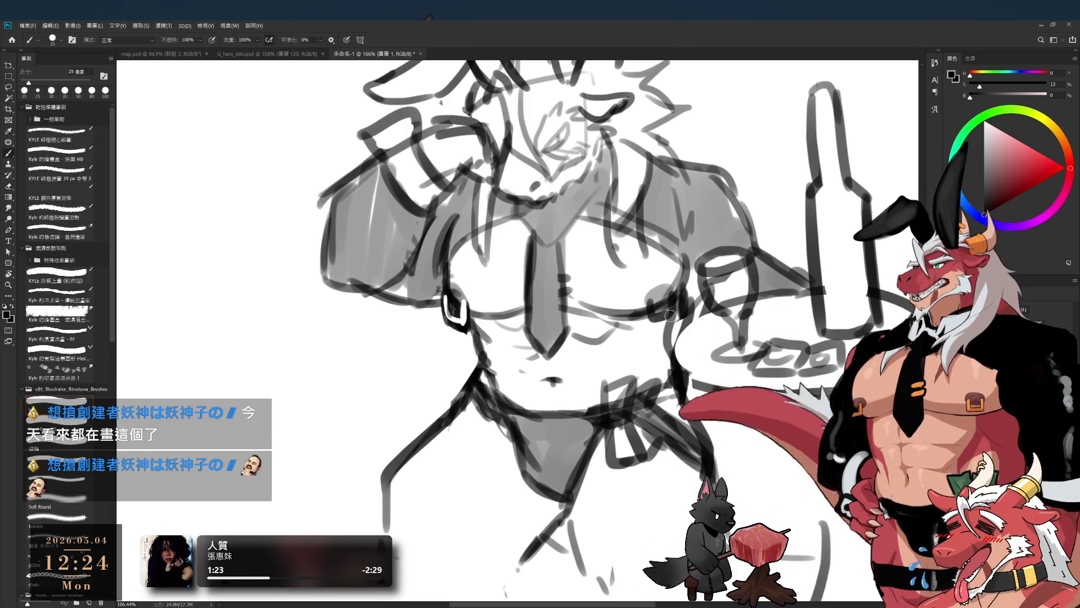
key(e)
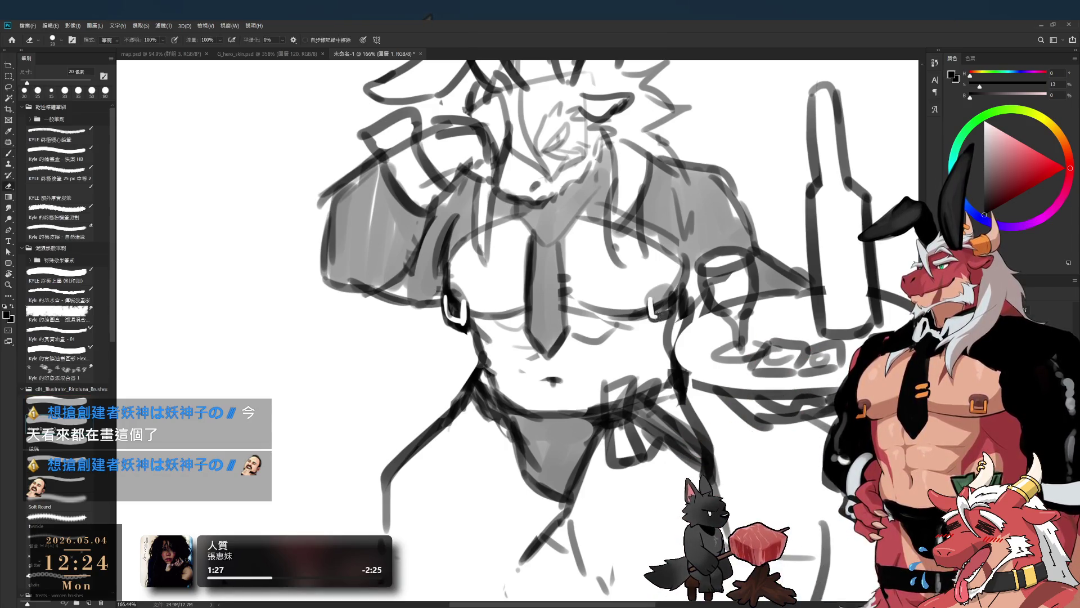
key(b)
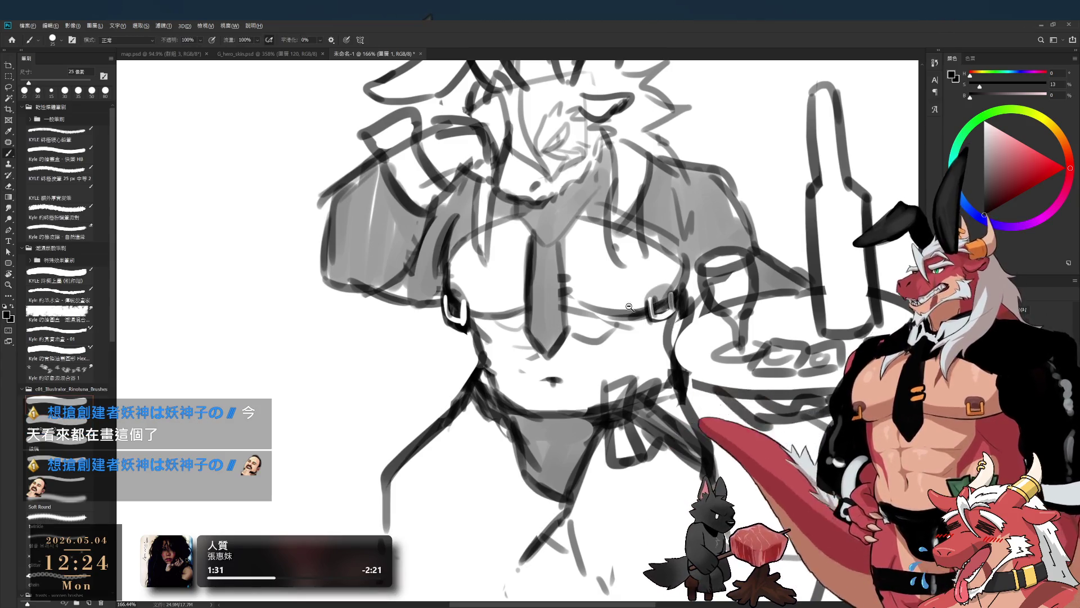
scroll(612, 302, down, 3)
scroll(612, 302, up, 5)
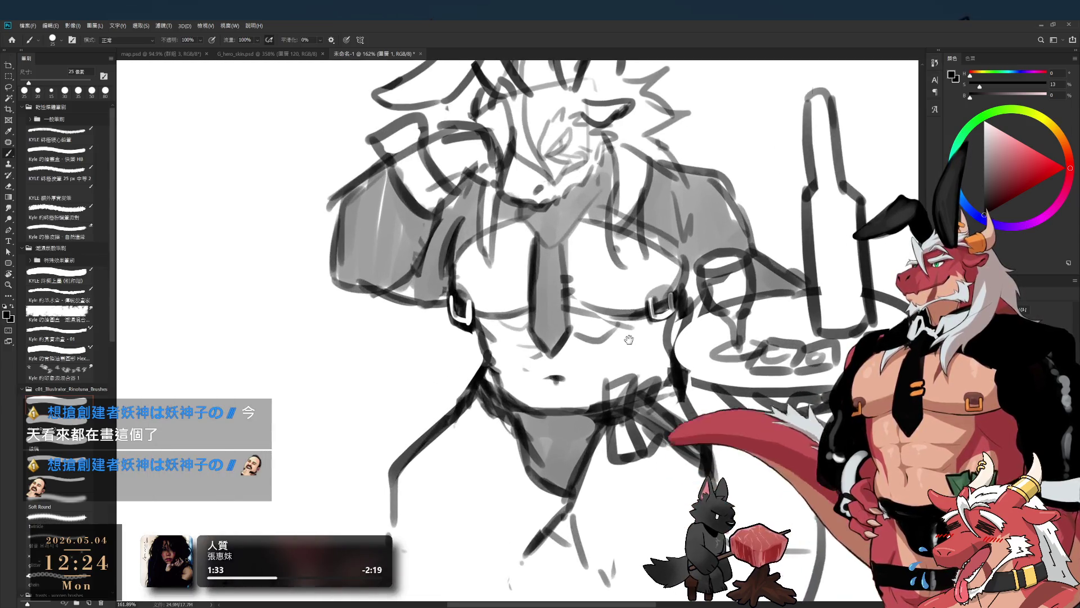
Step: Remove the stray light streak from the loincloth with a fine eraser
scroll(596, 338, down, 2)
key(bracketright)
key(bracketright)
key(bracketright)
key(bracketright)
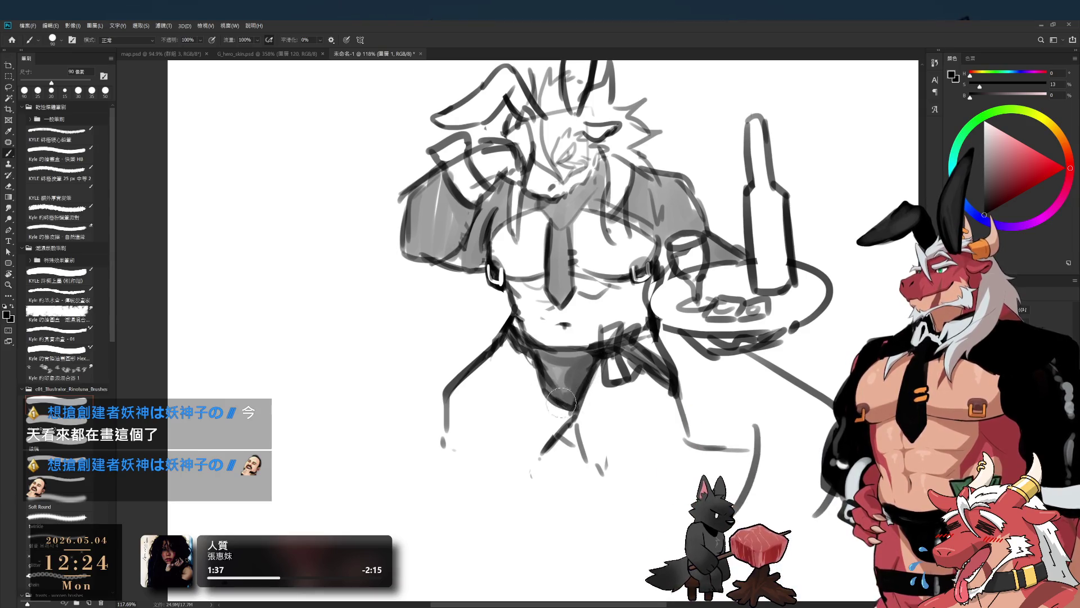
key(e)
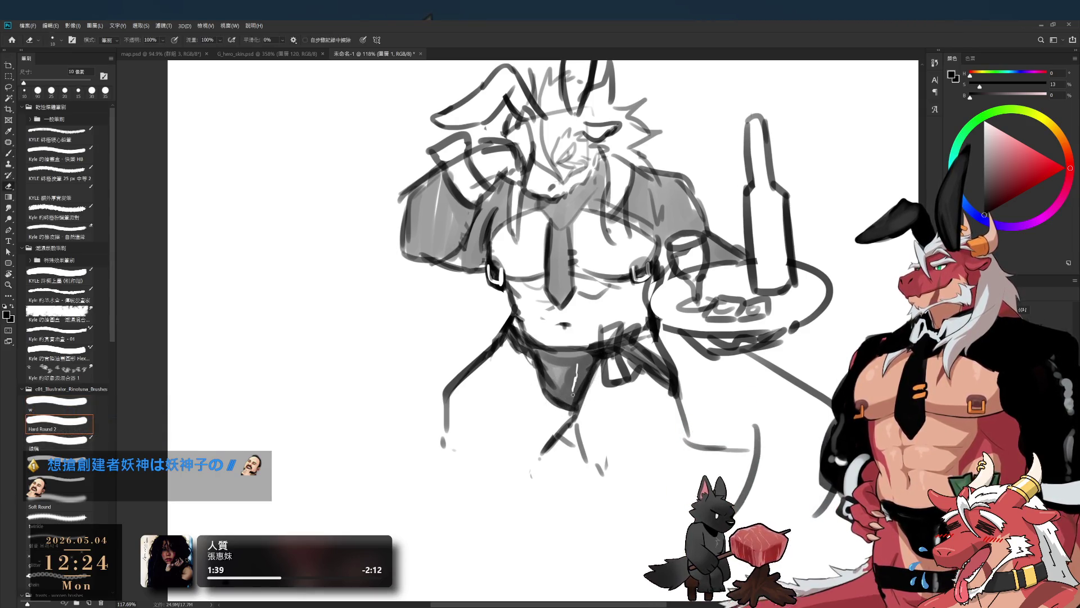
key(ctrl+z)
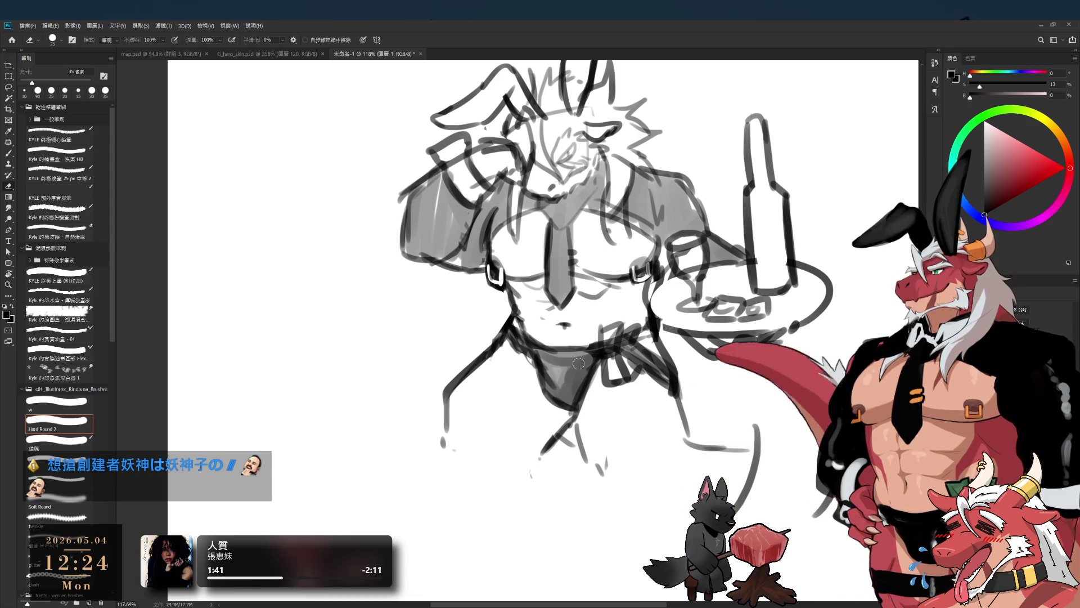
scroll(528, 397, down, 3)
scroll(565, 410, up, 3)
Step: Rework the head and raised-arm lines, alternating the sketch brush and a slightly larger eraser
key(b)
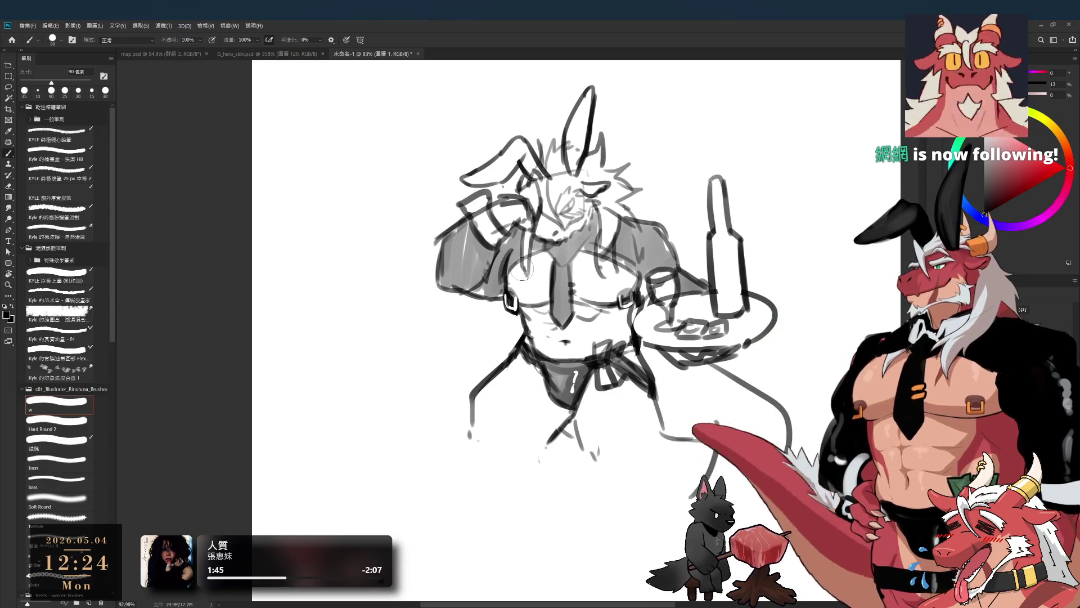
scroll(590, 274, down, 1)
scroll(590, 274, up, 1)
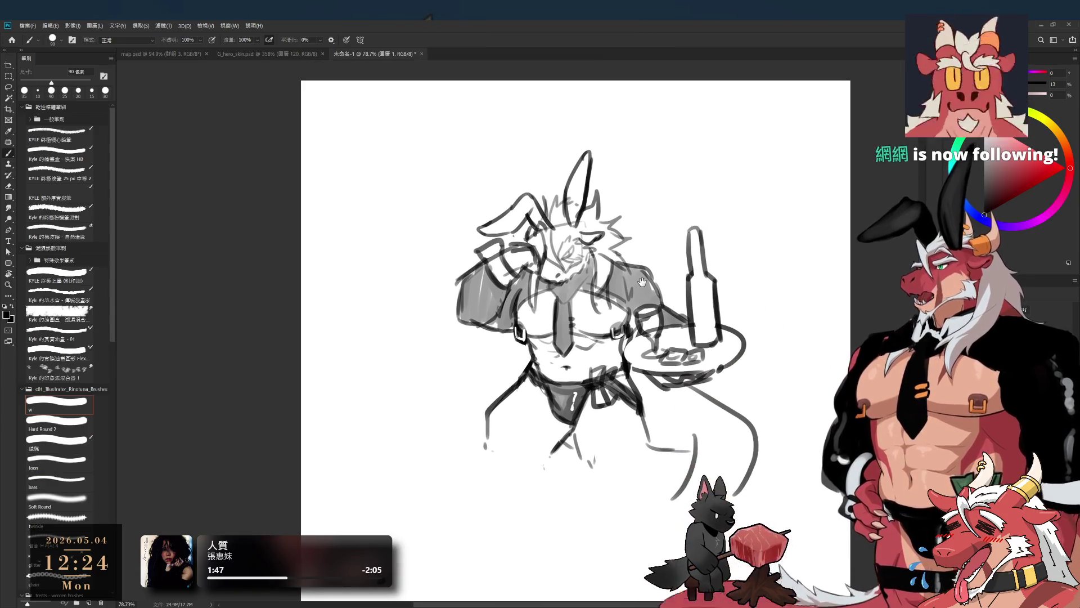
key(e)
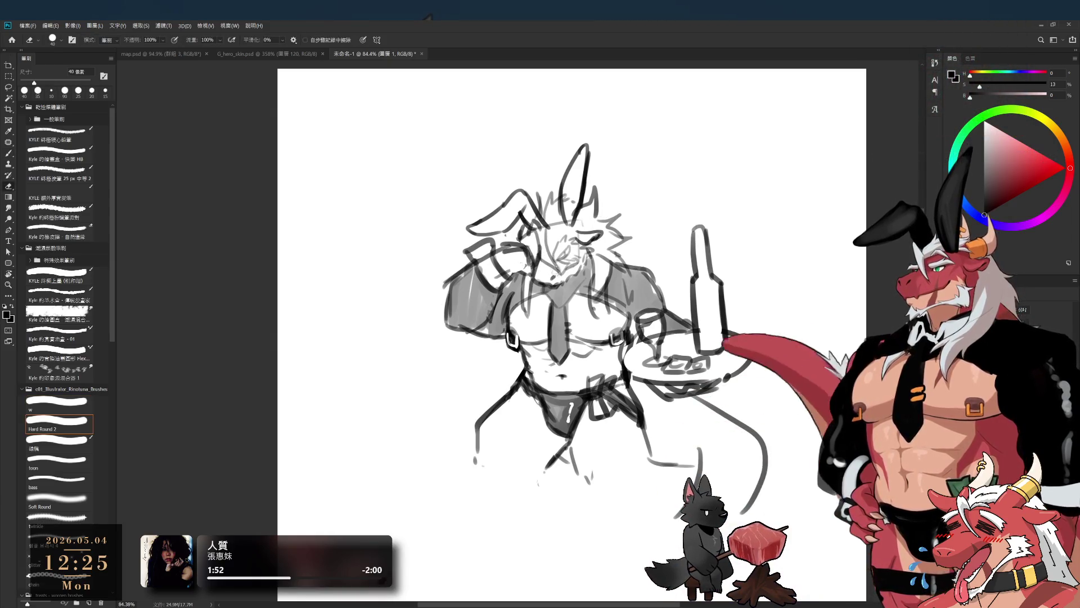
key(bracketright)
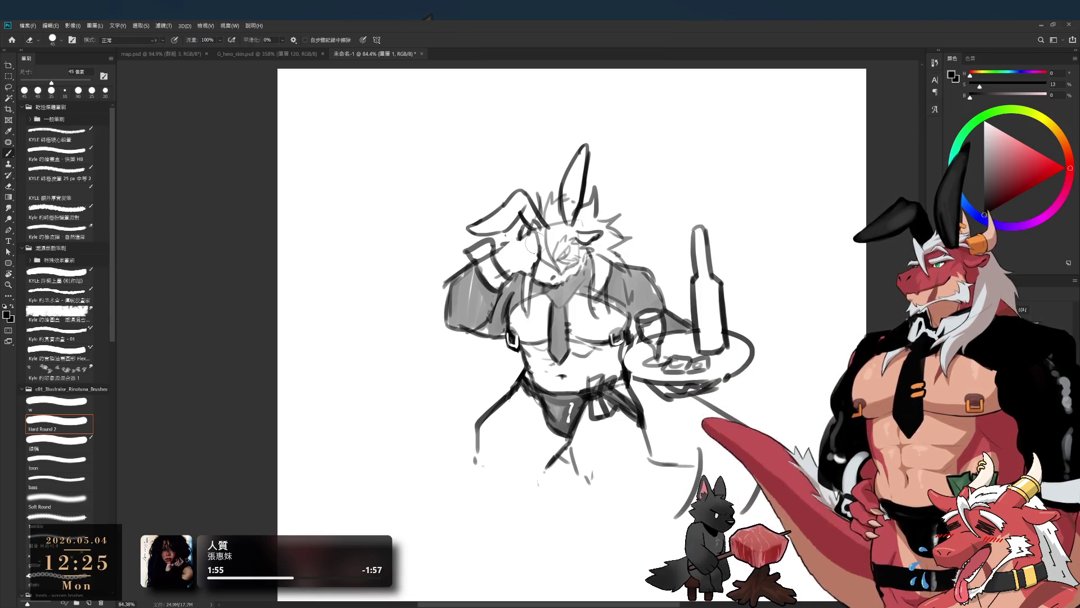
key(b)
scroll(520, 260, up, 3)
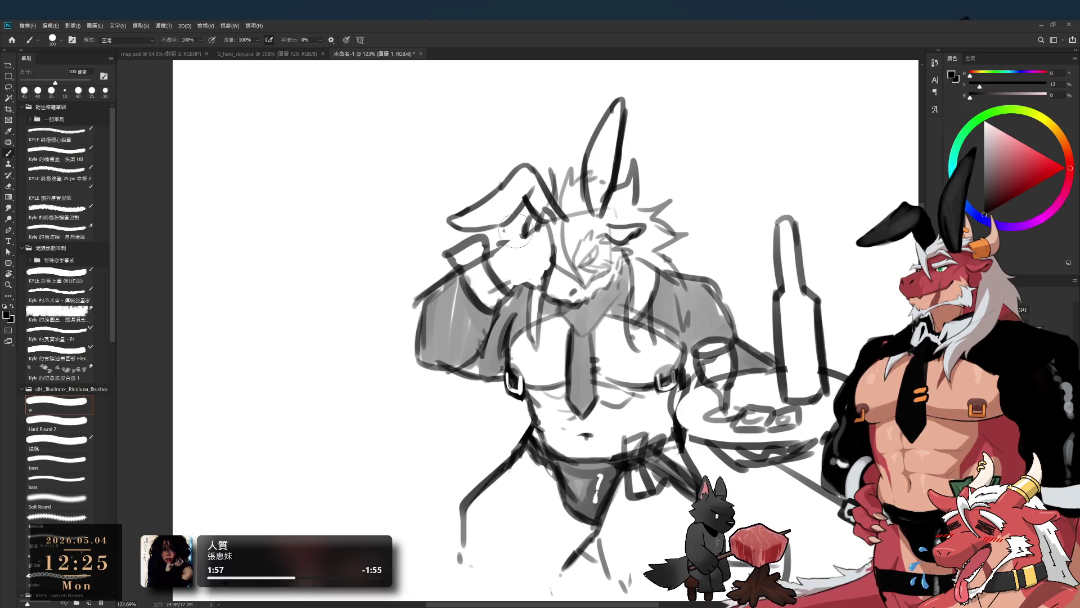
Step: Darken the left bunny ear's outline and shade the upright ear in grey
key(bracketleft)
key(bracketleft)
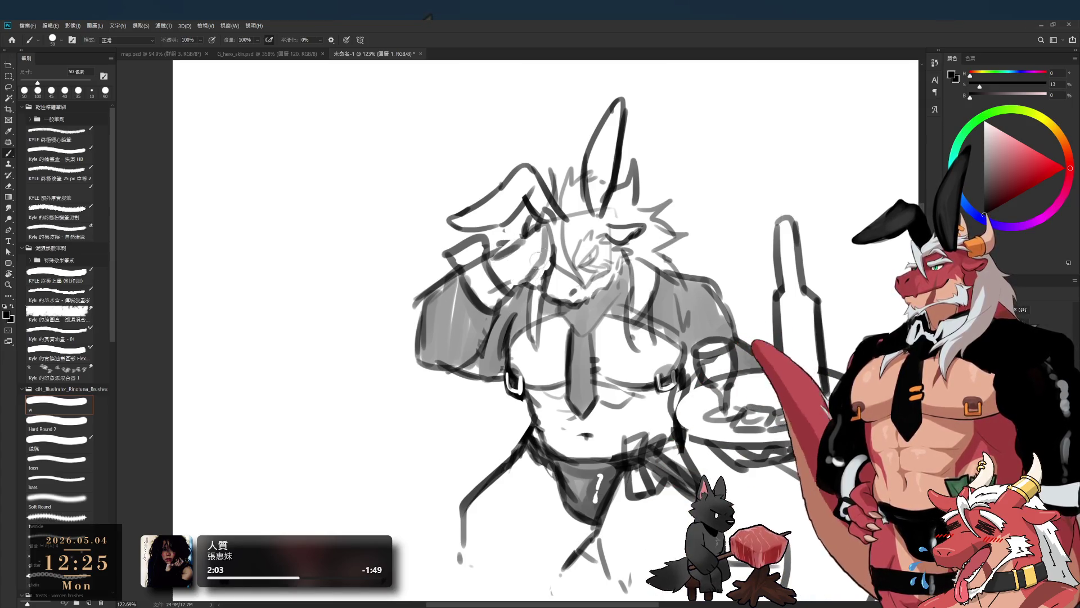
key(bracketleft)
key(e)
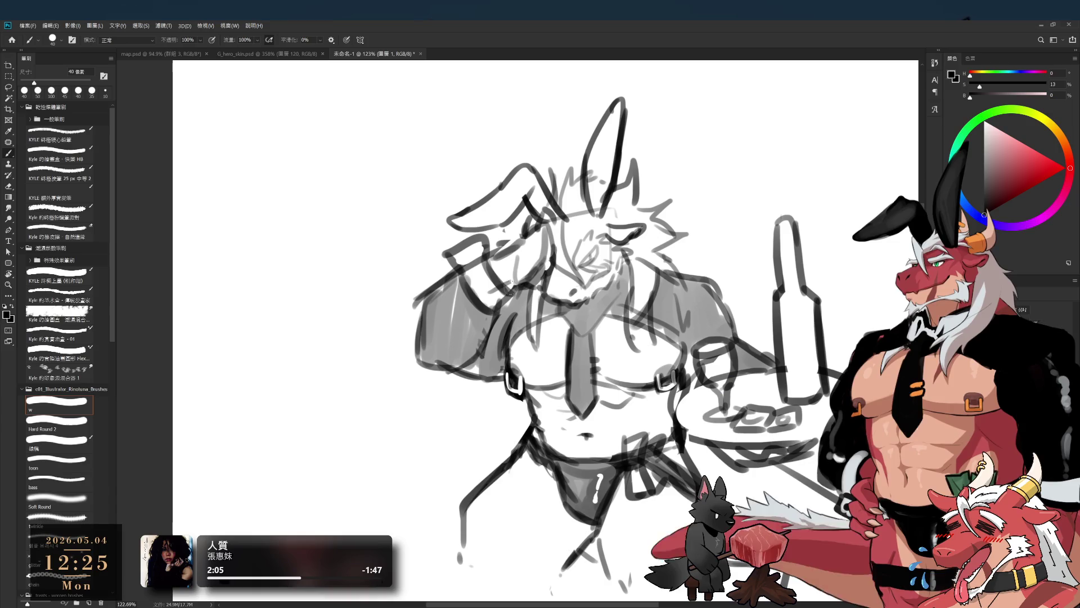
key(b)
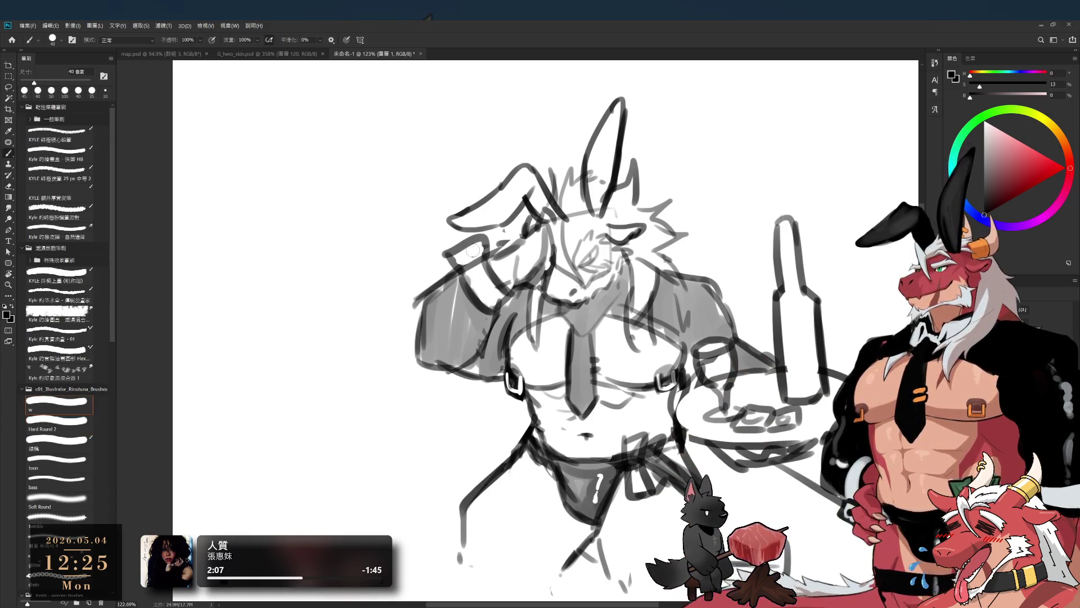
scroll(538, 331, down, 3)
scroll(490, 241, up, 2)
key(bracketright)
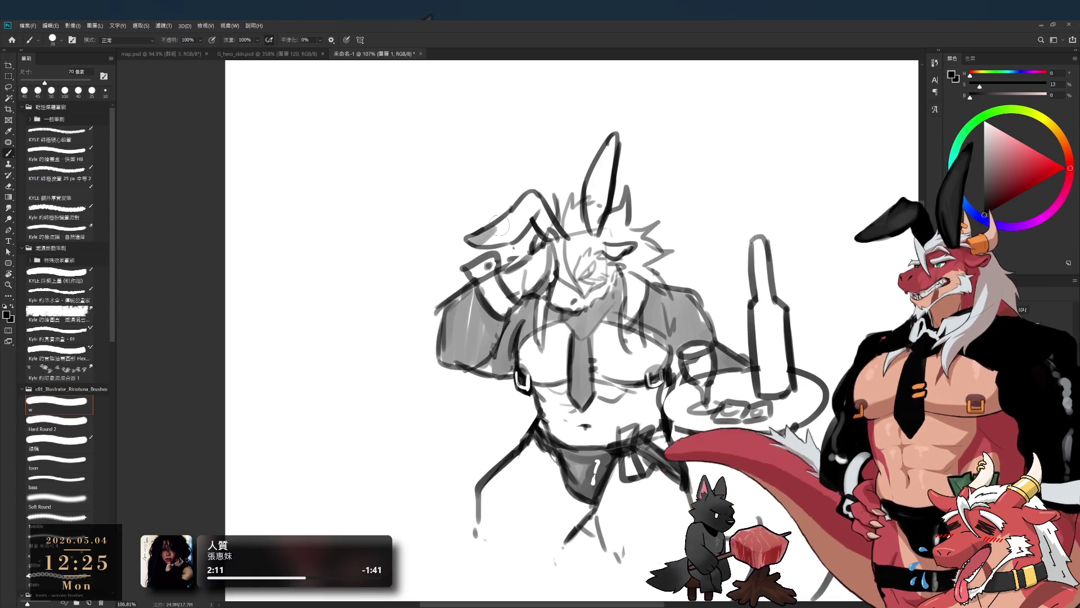
mouse_move(540, 197)
mouse_down()
mouse_move(513, 241)
mouse_move(547, 234)
mouse_up()
mouse_move(613, 138)
mouse_down()
mouse_move(596, 236)
mouse_move(595, 227)
mouse_up()
Step: Reframe the view around the head and torso and shrink the brush to a fine size
scroll(563, 208, down, 3)
scroll(546, 199, up, 2)
scroll(558, 199, up, 2)
key(bracketleft)
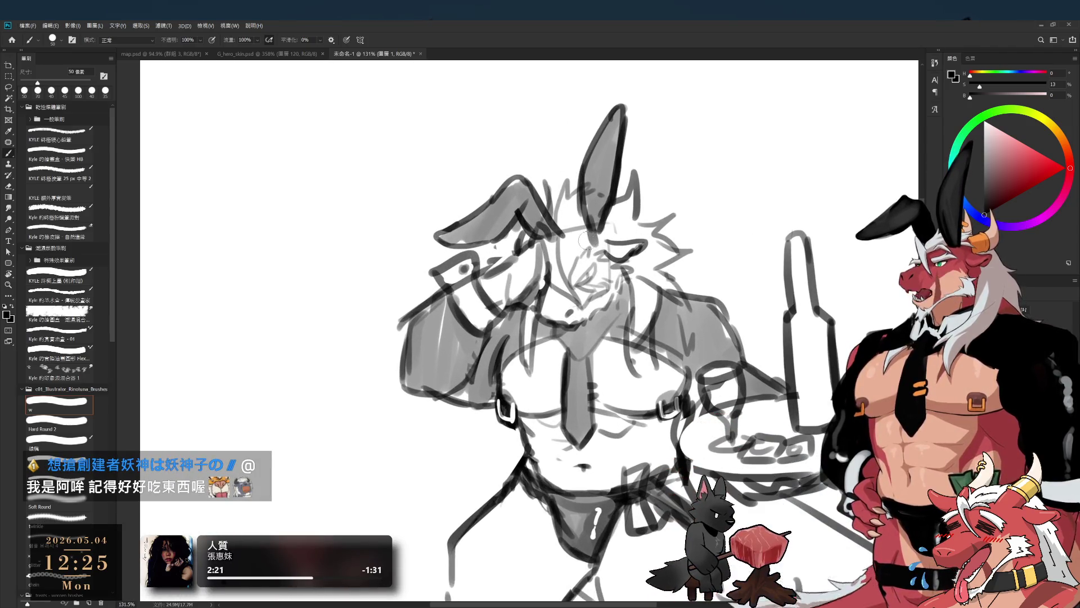
key(bracketleft)
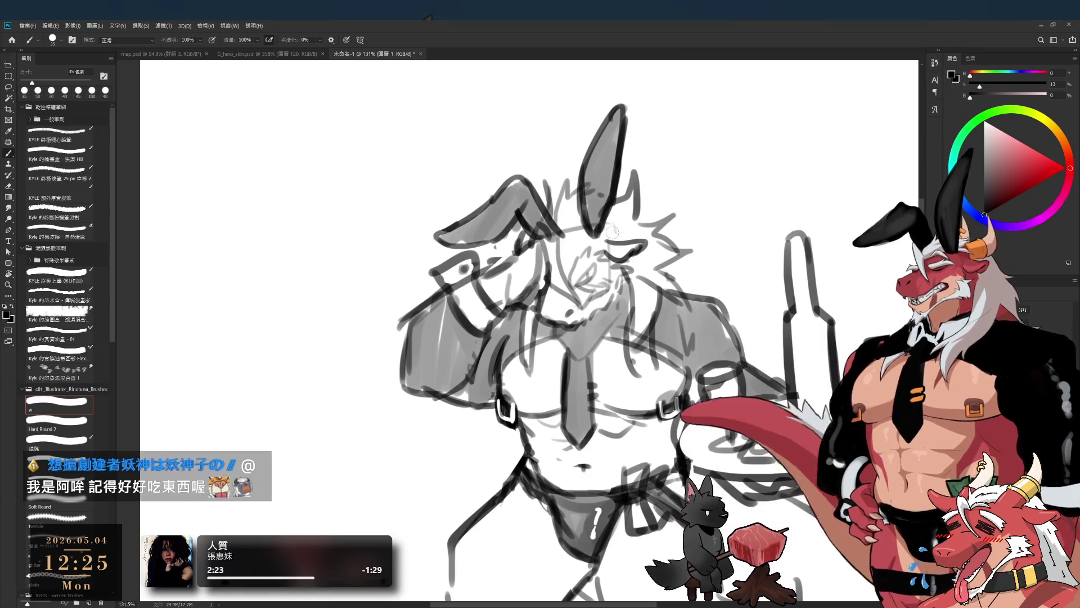
drag(604, 270, 585, 228)
key(bracketleft)
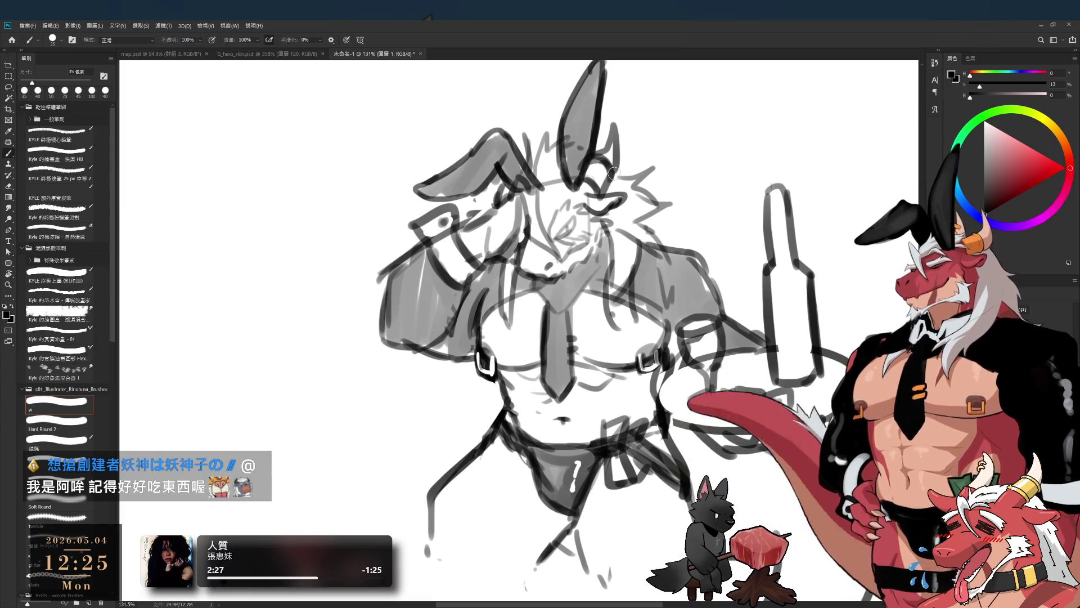
scroll(600, 185, down, 3)
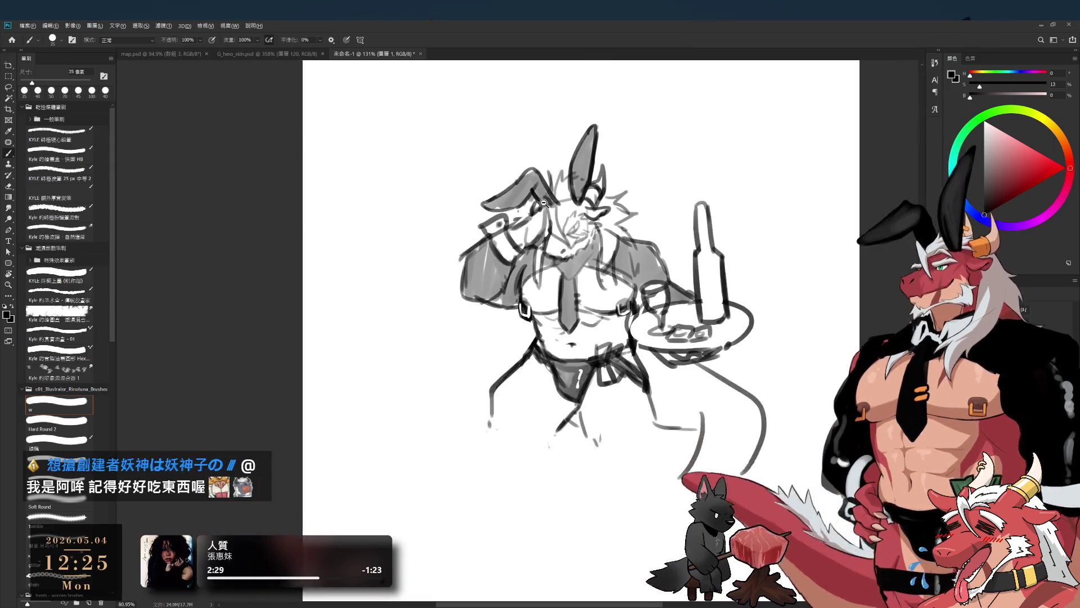
scroll(536, 137, up, 4)
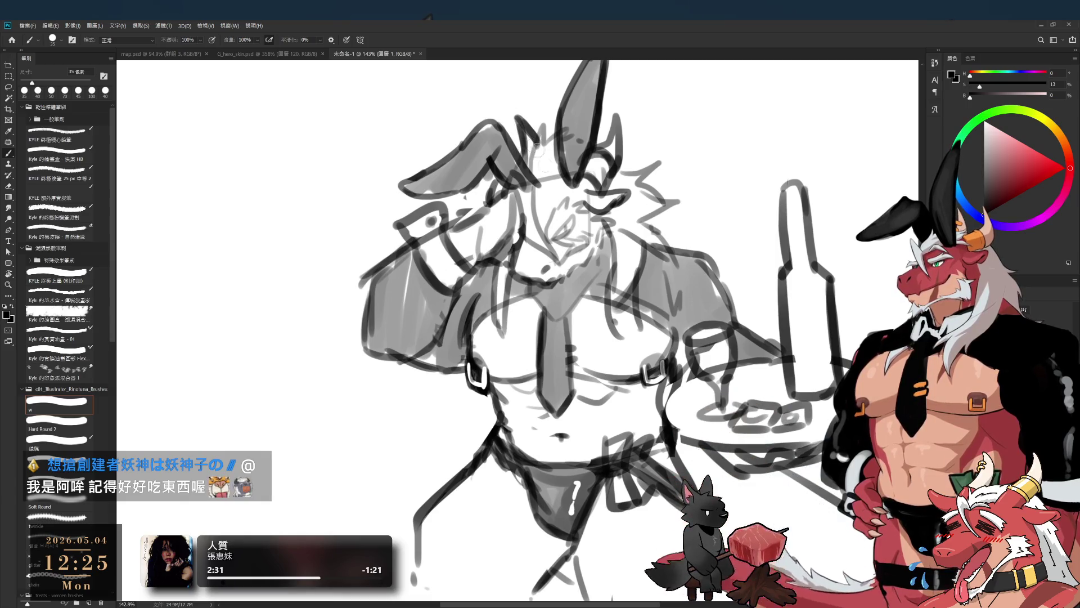
scroll(544, 202, down, 4)
scroll(548, 180, up, 3)
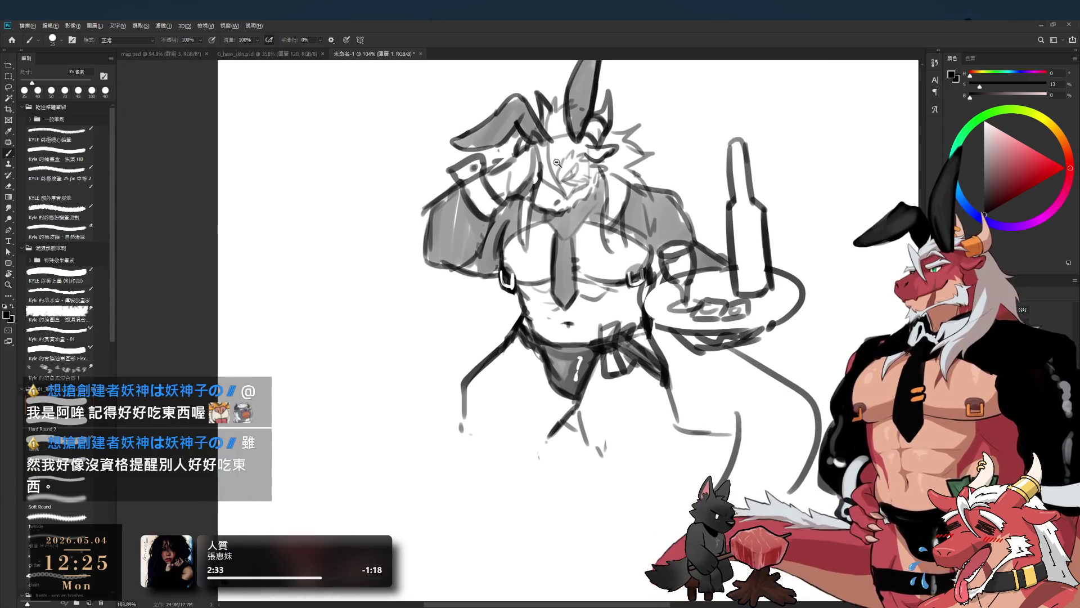
scroll(555, 163, up, 4)
key(bracketleft)
key(bracketleft)
key(bracketleft)
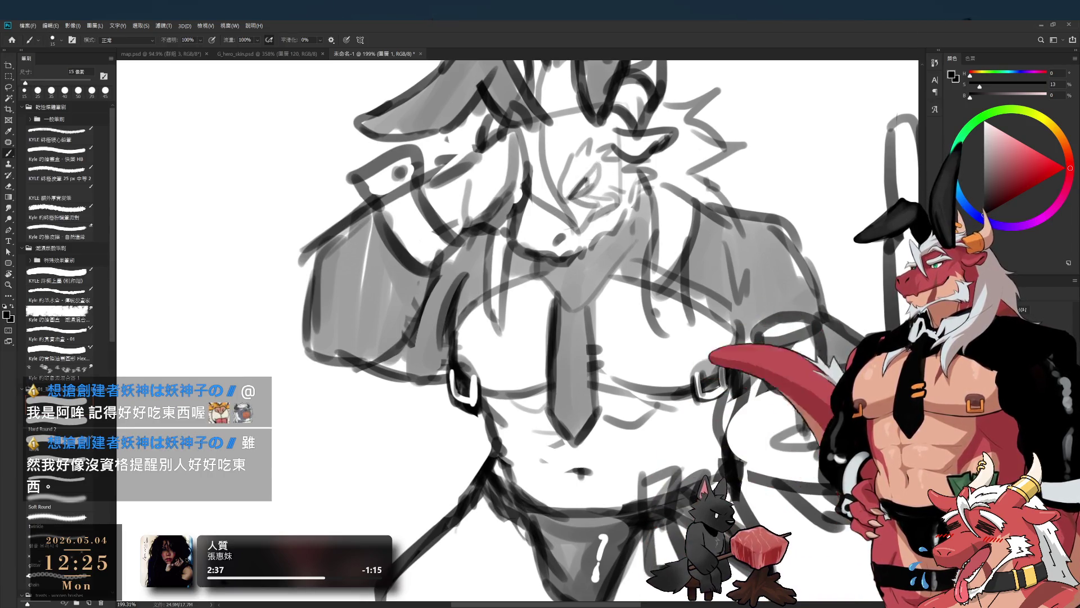
Step: Zoom in on the dragon's face and draw a sharper eye and snarling muzzle and mouth lines
key(z)
click(601, 165)
drag(600, 165, 594, 230)
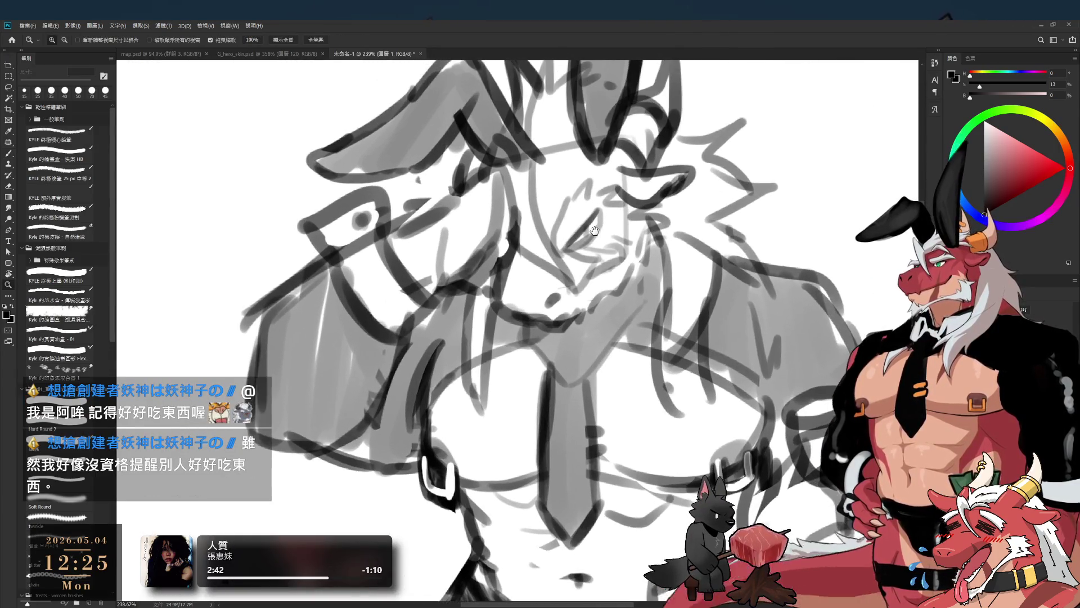
click(594, 231)
key(e)
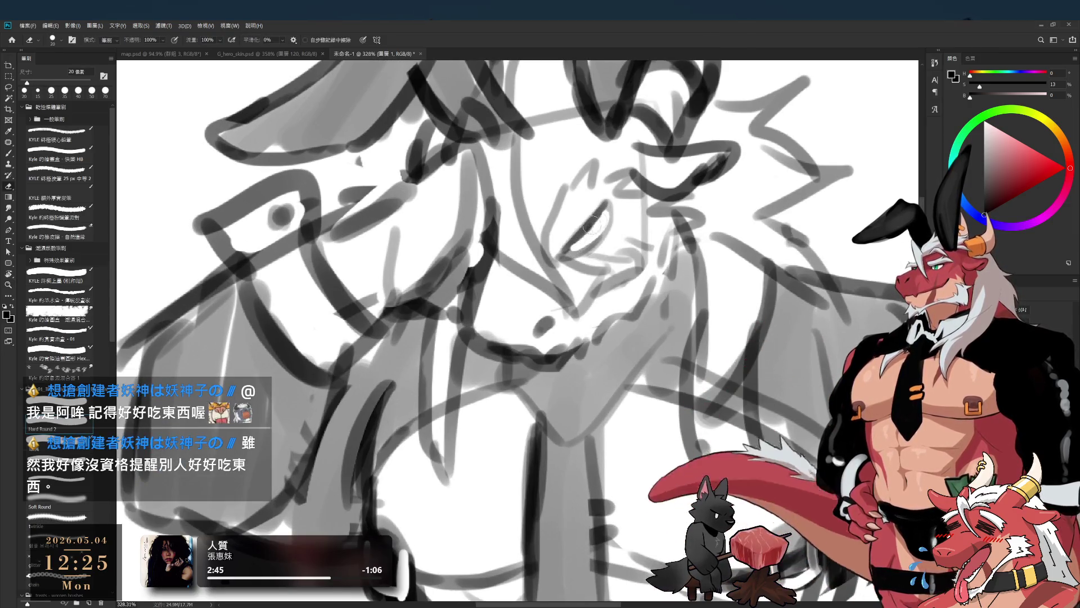
key(b)
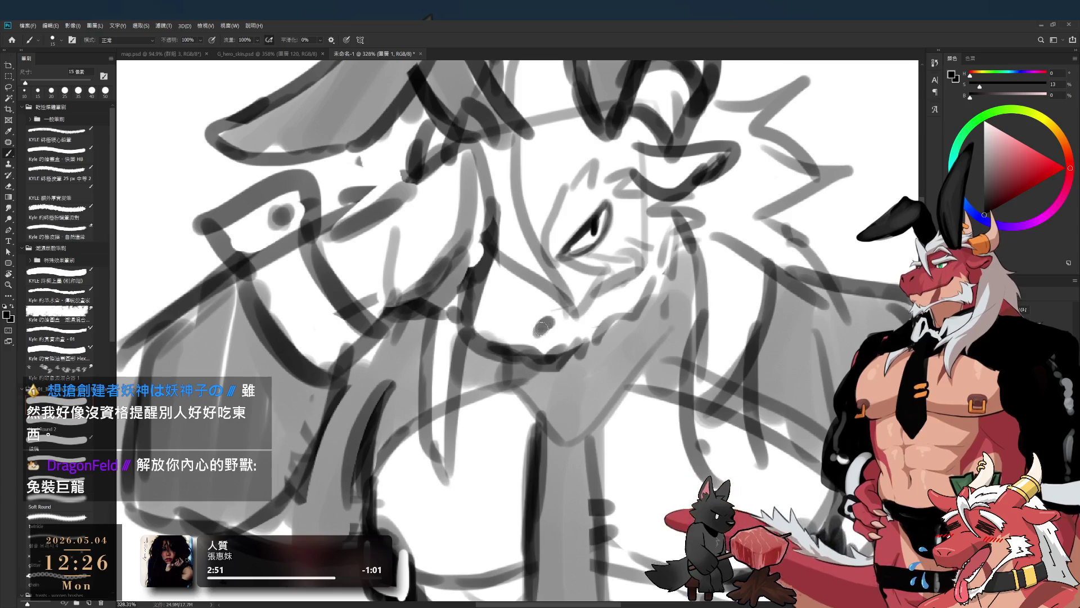
mouse_move(568, 325)
mouse_down()
mouse_move(635, 269)
mouse_move(563, 265)
mouse_up()
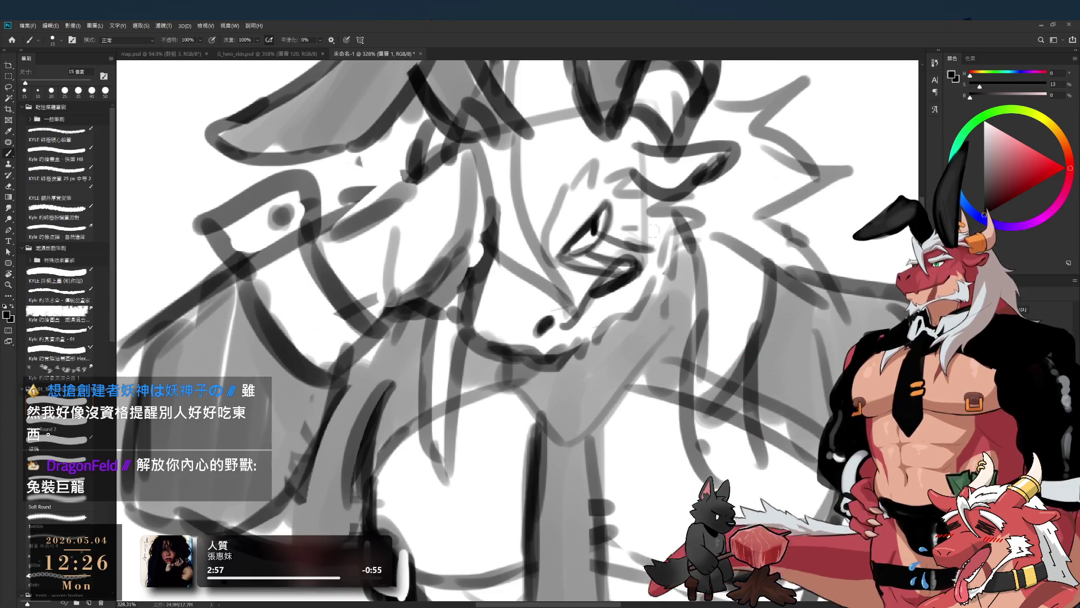
mouse_move(629, 242)
mouse_down()
mouse_move(596, 215)
mouse_move(554, 221)
mouse_up()
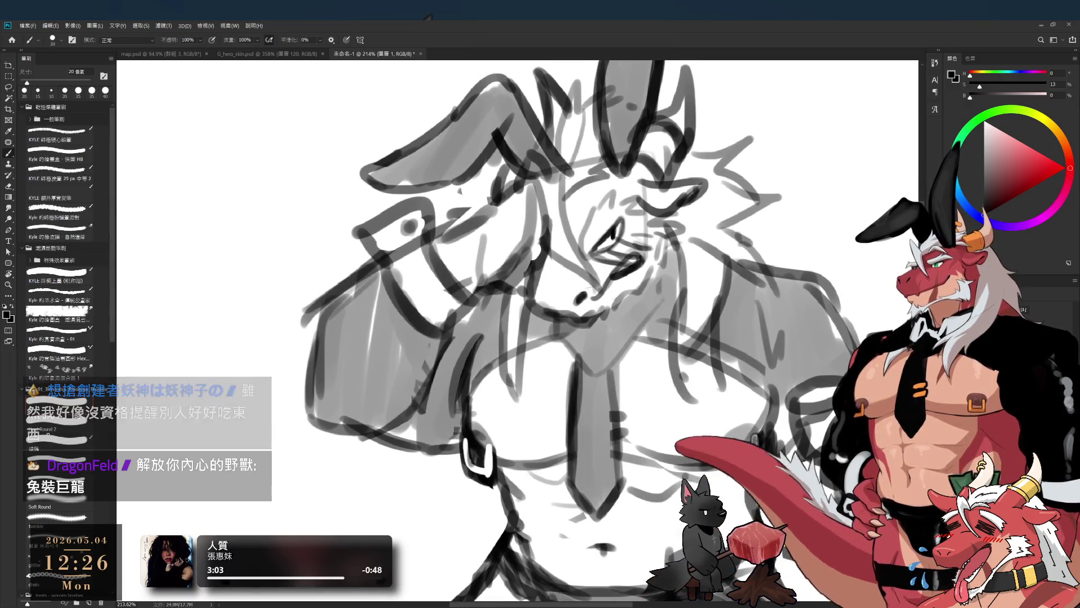
scroll(681, 217, down, 5)
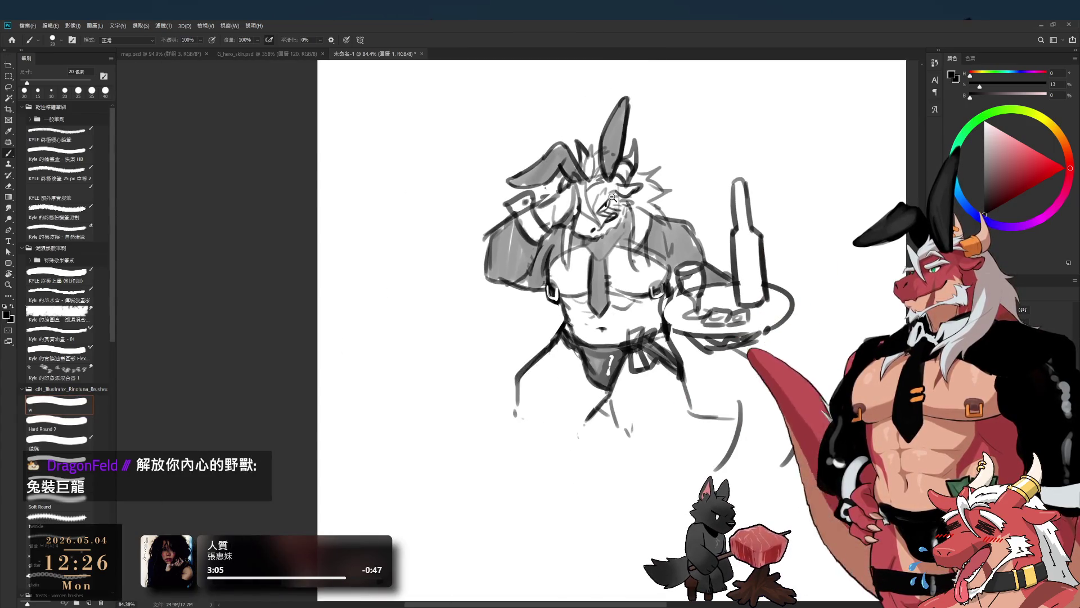
Step: Erase the stray strokes just right of the dragon's head with a slightly larger eraser
scroll(681, 217, up, 2)
key(e)
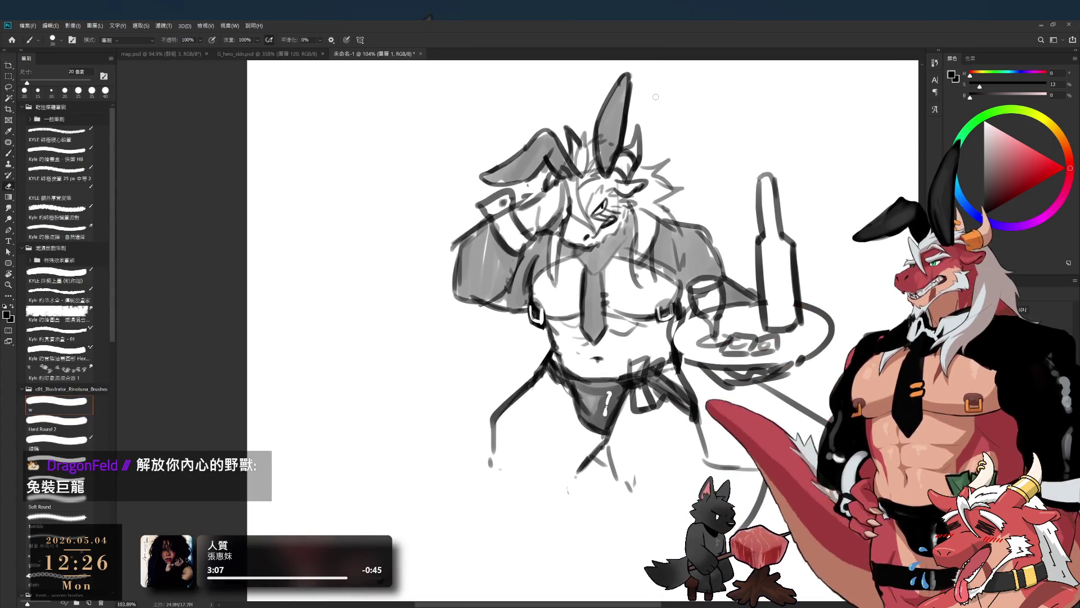
key(bracketright)
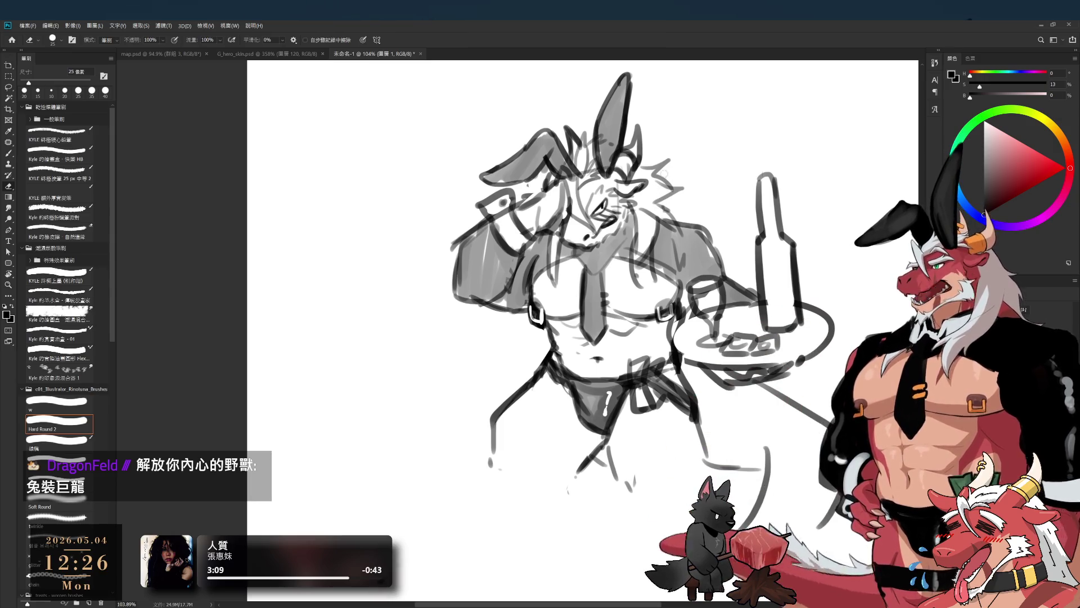
drag(654, 167, 675, 185)
key(b)
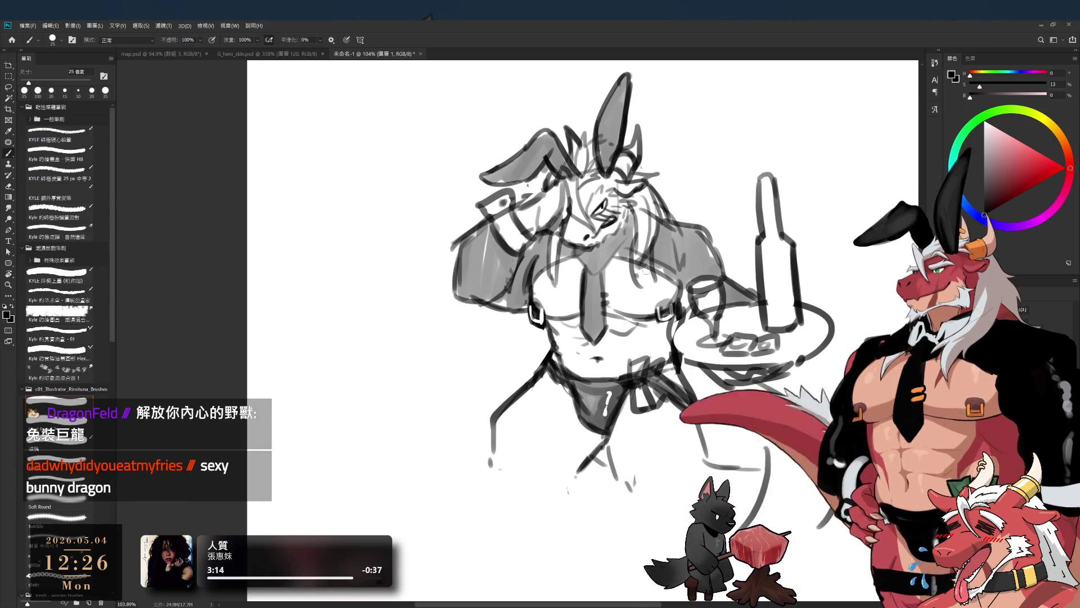
scroll(594, 212, down, 2)
scroll(593, 212, down, 2)
scroll(593, 211, up, 2)
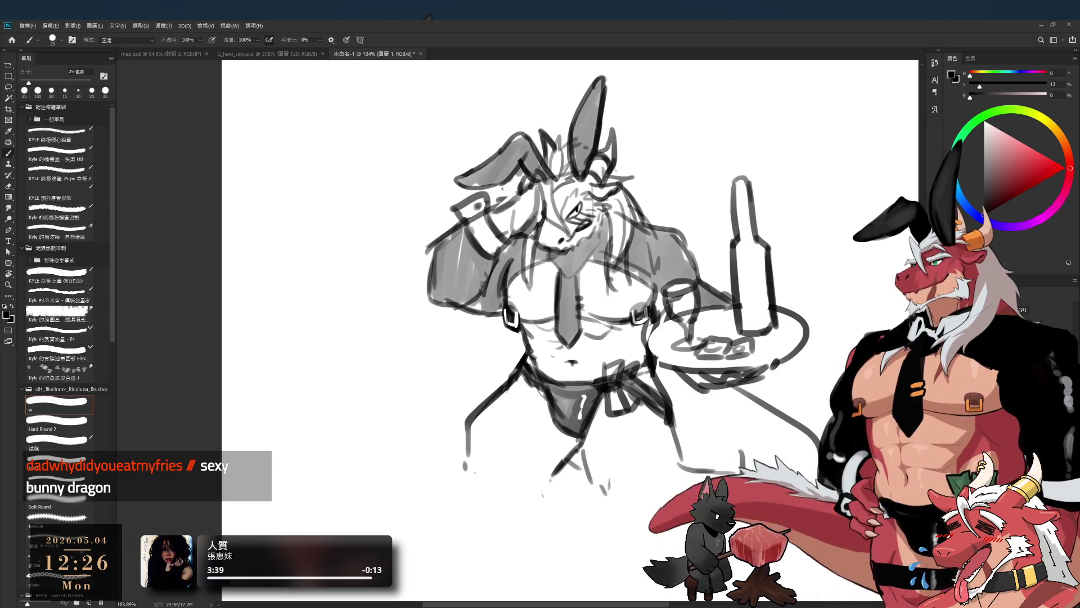
key(bracketright)
key(bracketright)
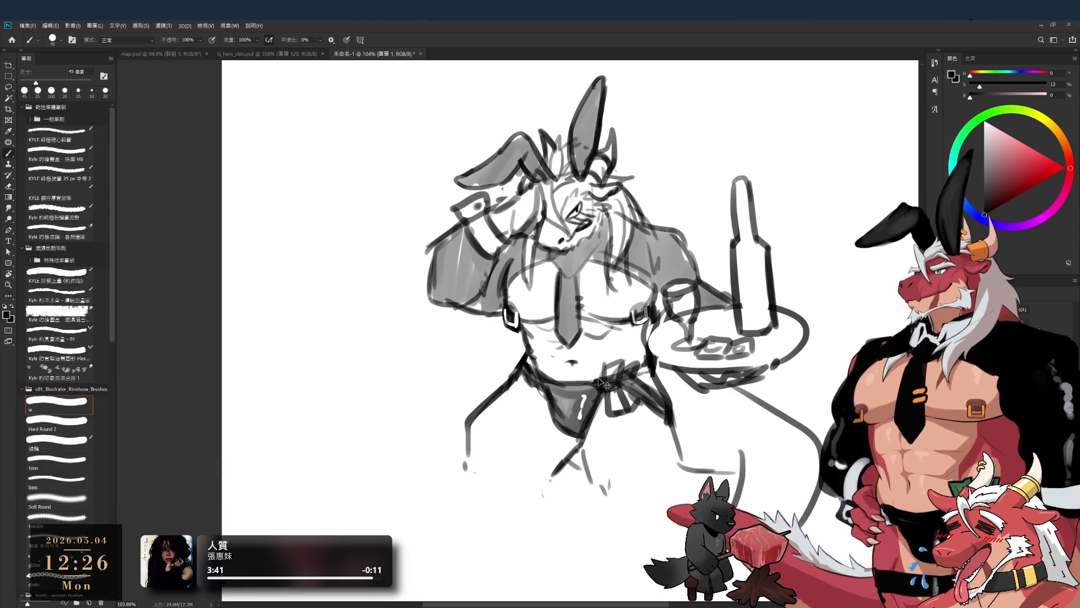
Step: Draw a thin grey line down the left leg of the sketch
key(e)
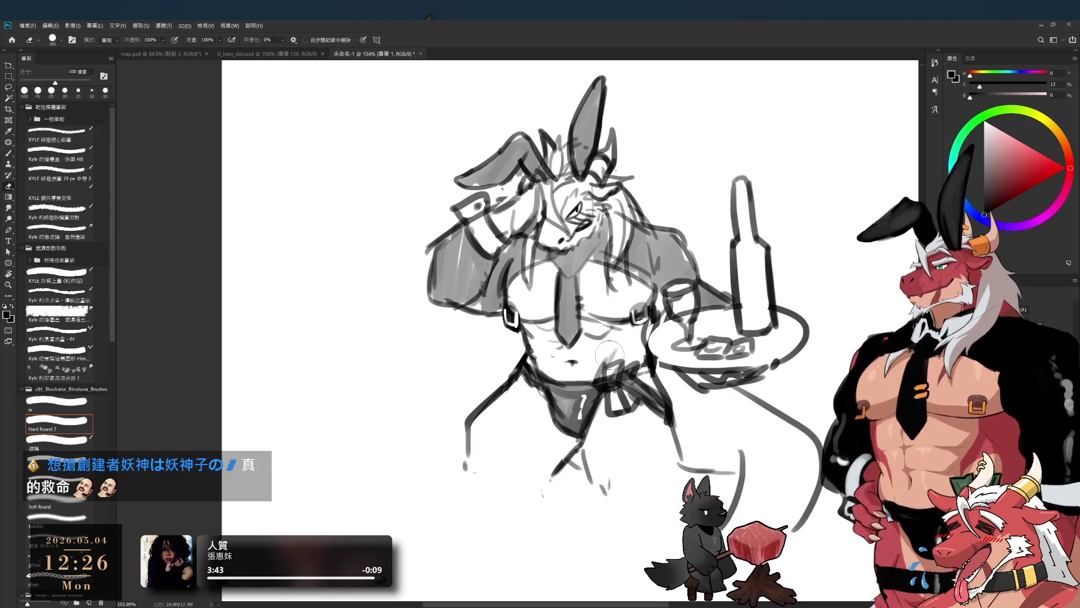
key(b)
drag(533, 398, 529, 457)
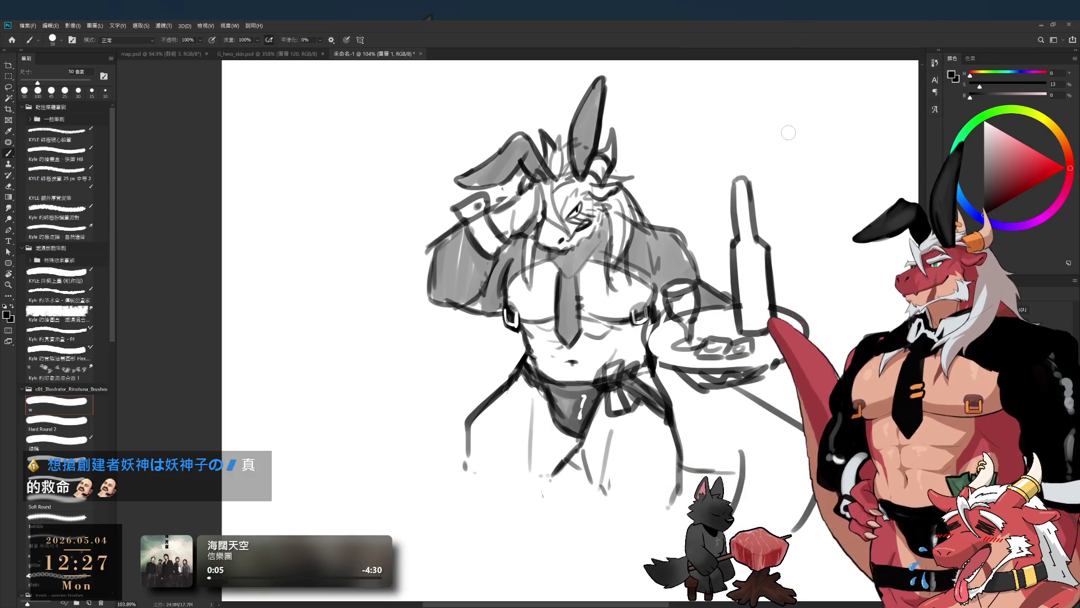
drag(775, 208, 738, 229)
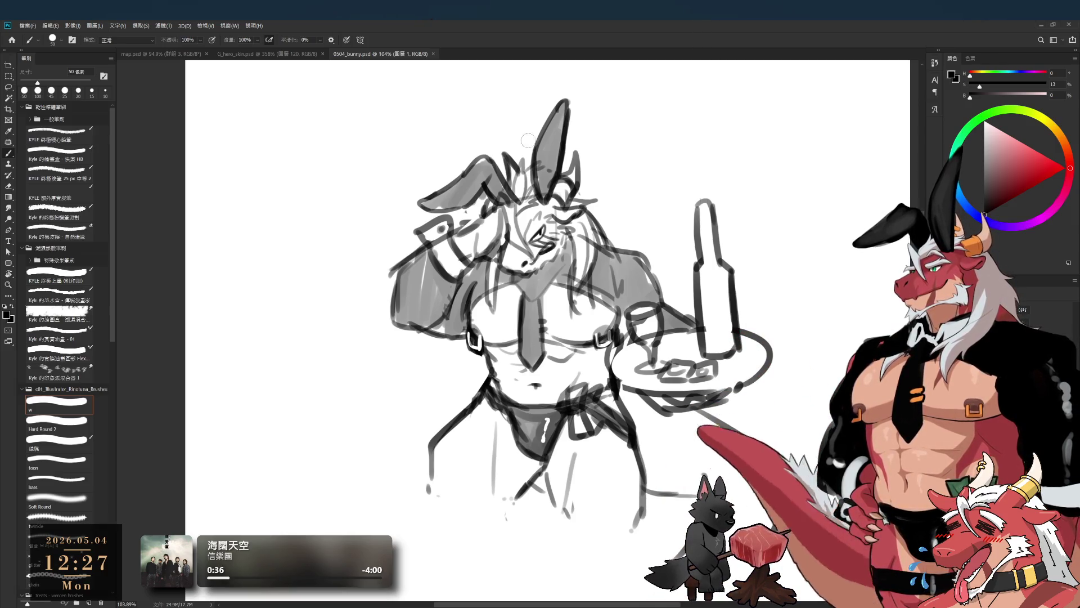
drag(556, 238, 579, 235)
Step: Shade the bottle body on the tray with grey brush strokes
scroll(579, 237, up, 1)
scroll(577, 248, up, 1)
scroll(575, 263, up, 1)
scroll(575, 263, down, 2)
key(bracketright)
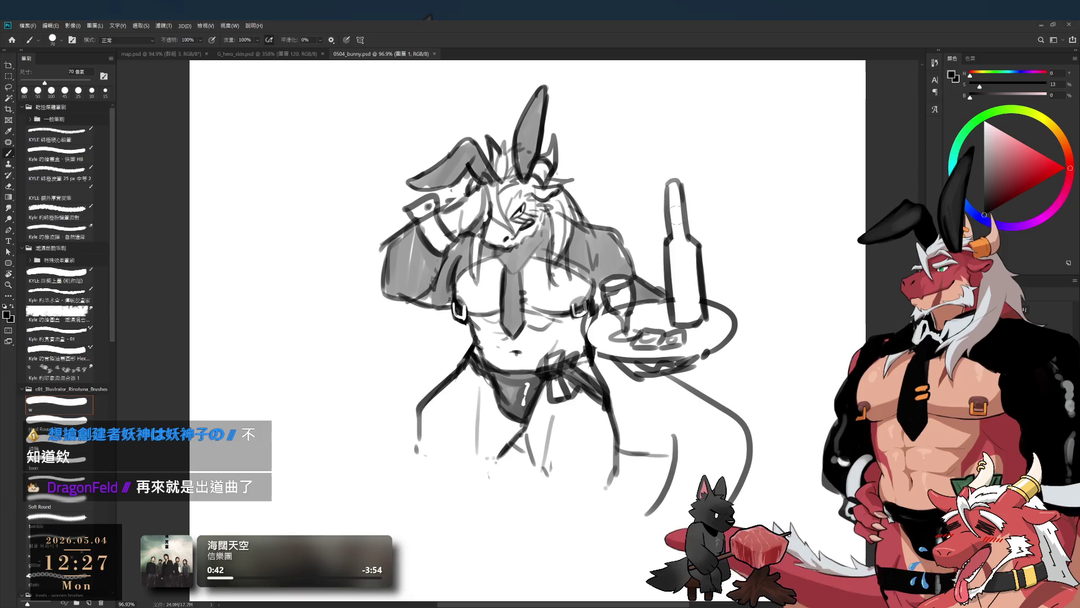
drag(681, 225, 675, 304)
drag(698, 253, 678, 318)
drag(698, 279, 696, 265)
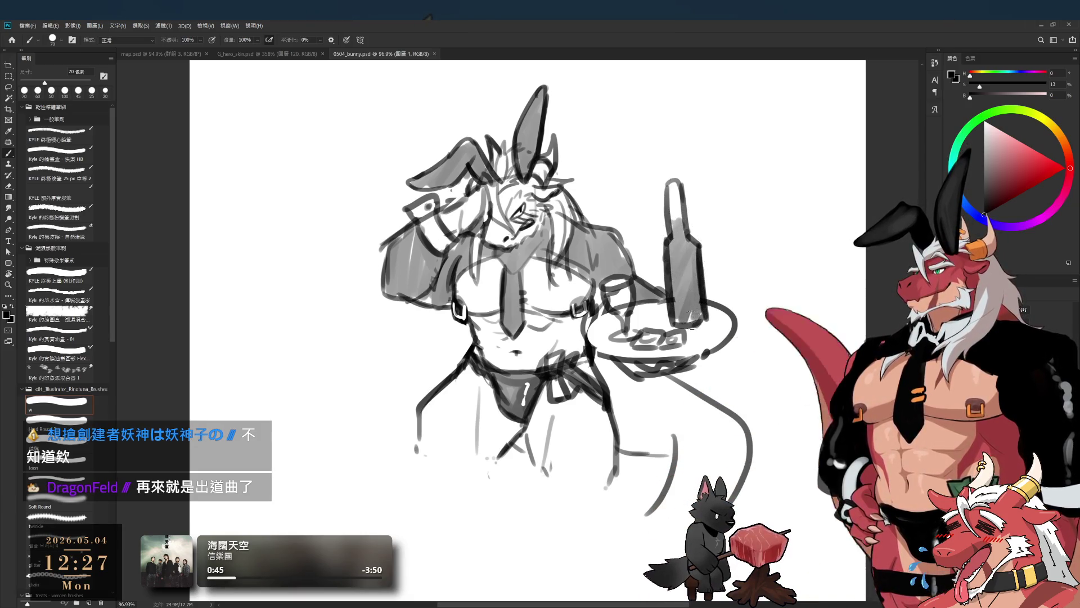
key(bracketleft)
key(bracketleft)
key(bracketleft)
key(bracketleft)
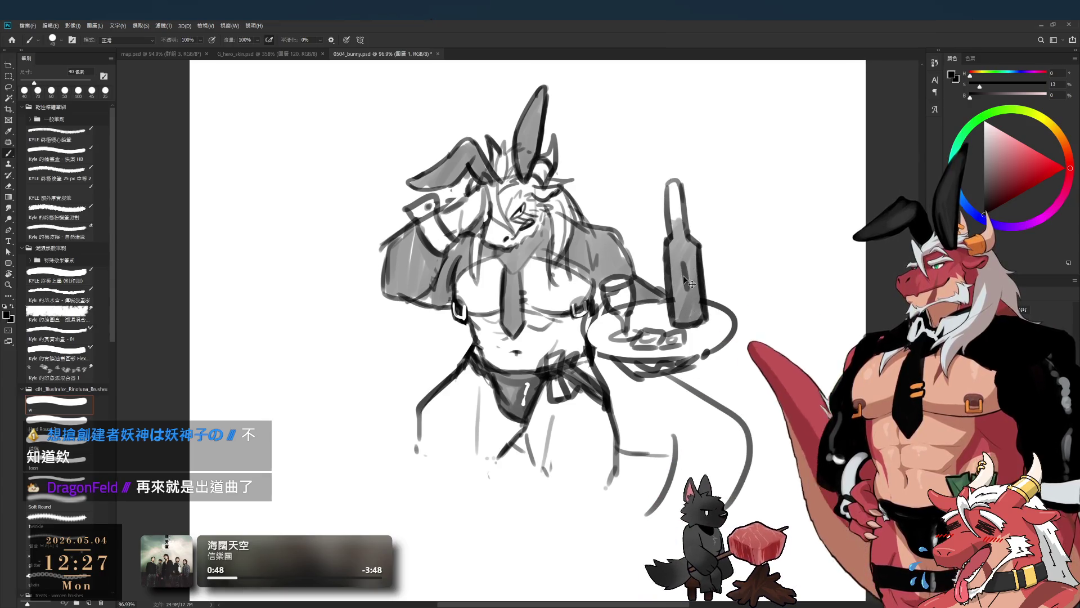
Step: Carve a white highlight streak down the bottle with the eraser and zoom in on the figure
key(e)
drag(686, 274, 687, 284)
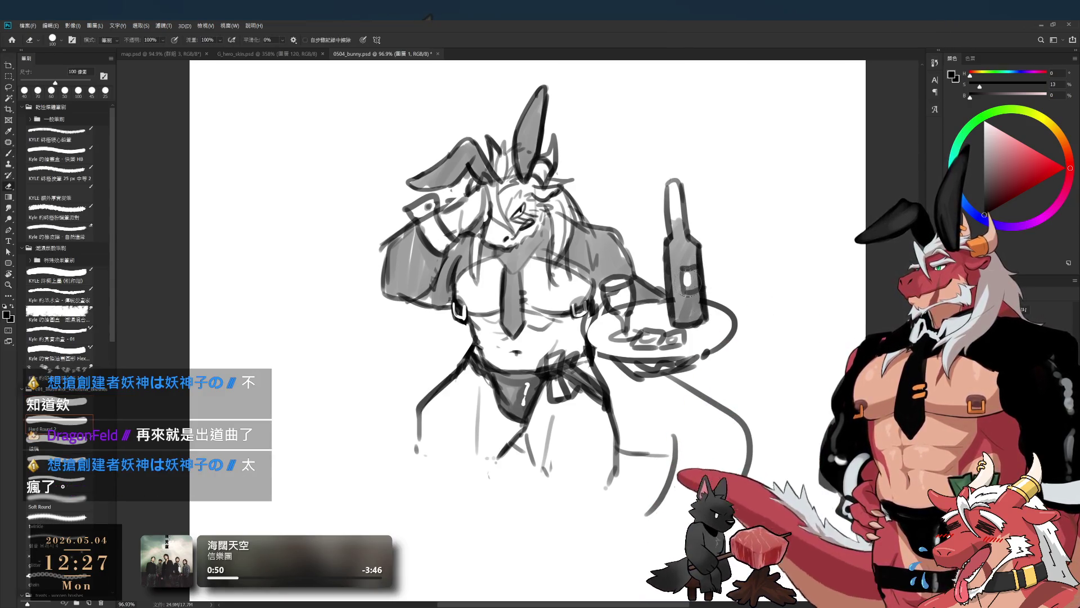
key(b)
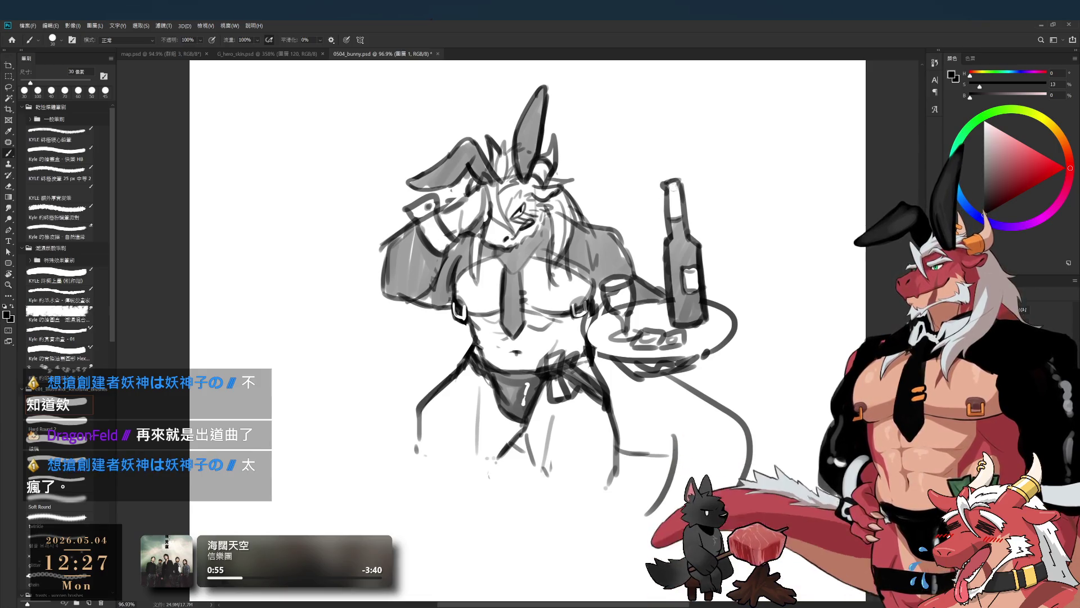
key(bracketright)
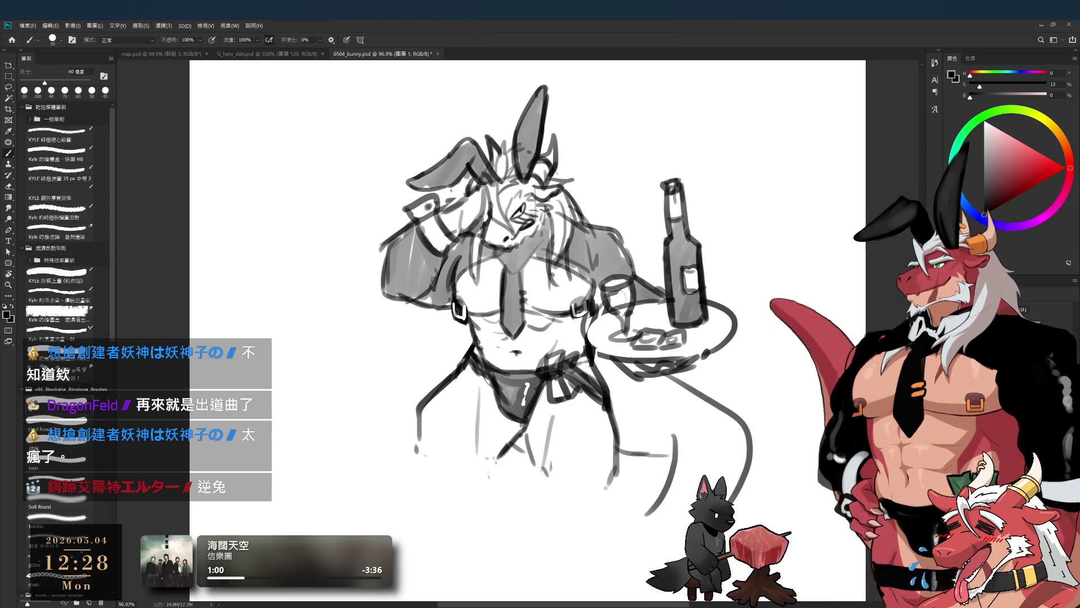
key(bracketright)
key(bracketright)
key(bracketright)
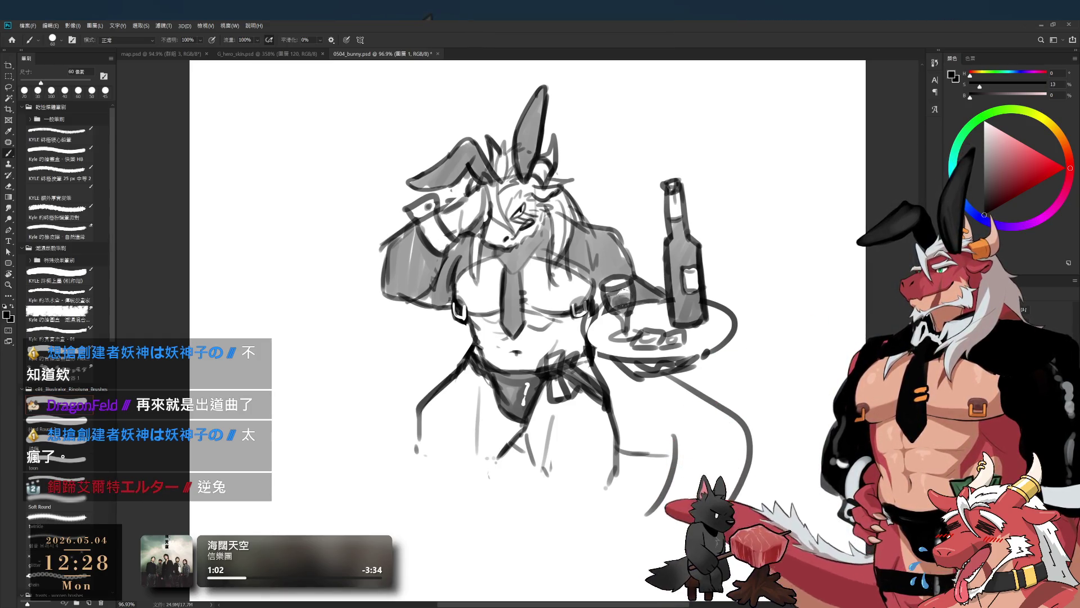
drag(638, 362, 645, 338)
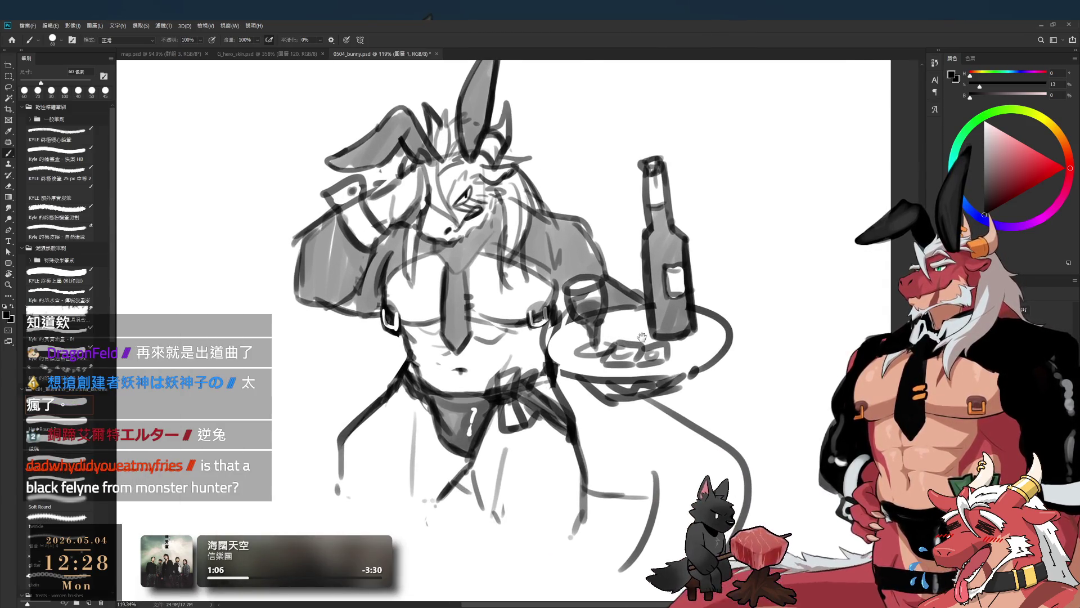
key(e)
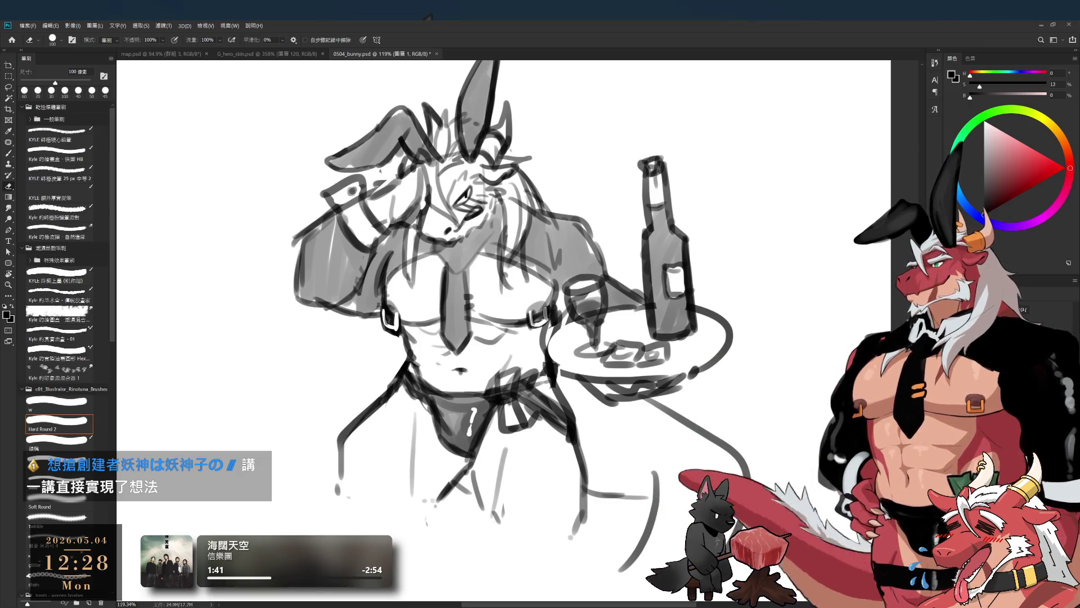
scroll(677, 441, down, 3)
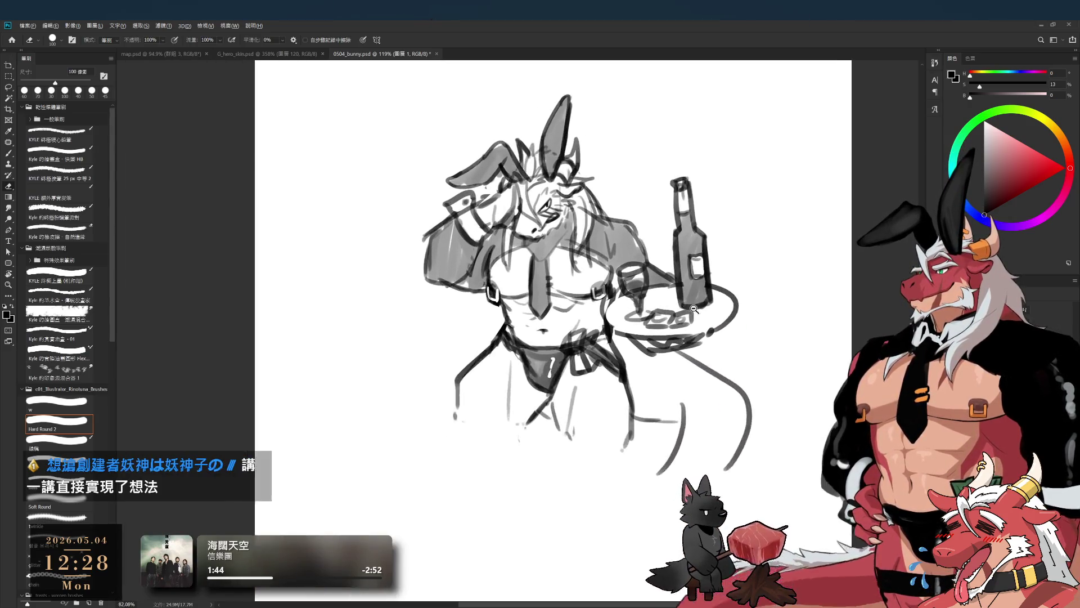
Step: Sketch new lines for both lower legs below the hips
key(b)
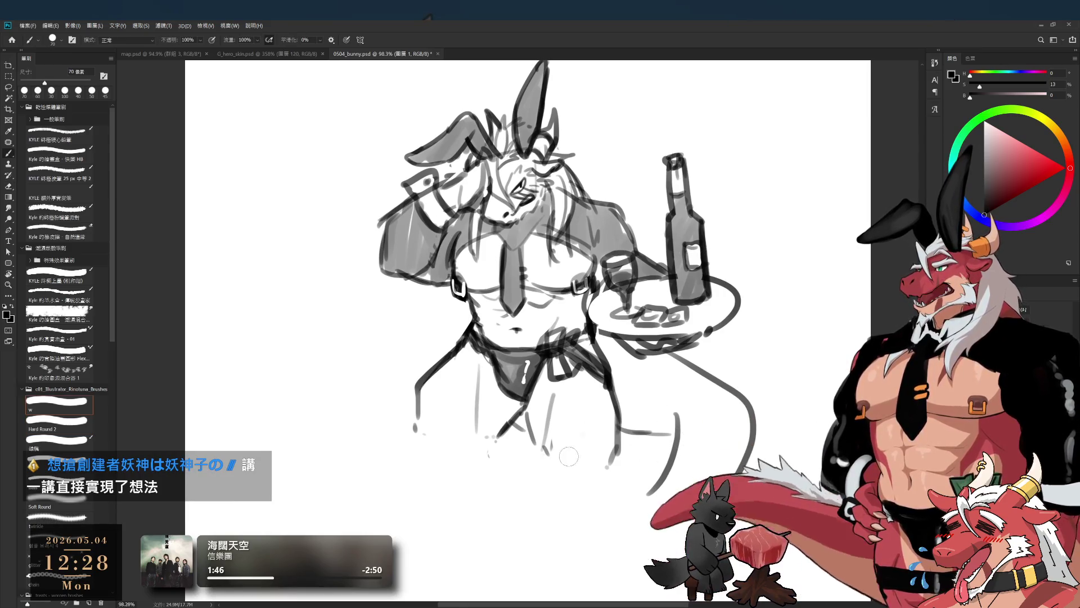
drag(573, 449, 595, 464)
drag(421, 393, 428, 456)
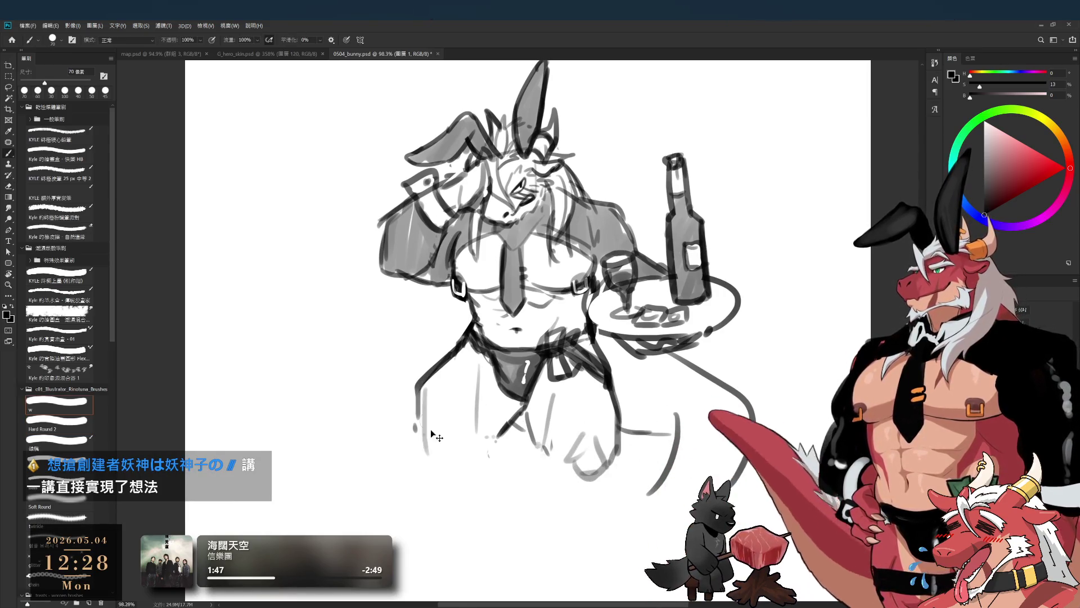
drag(532, 437, 497, 467)
drag(430, 459, 488, 485)
key(ctrl+z)
drag(524, 419, 543, 487)
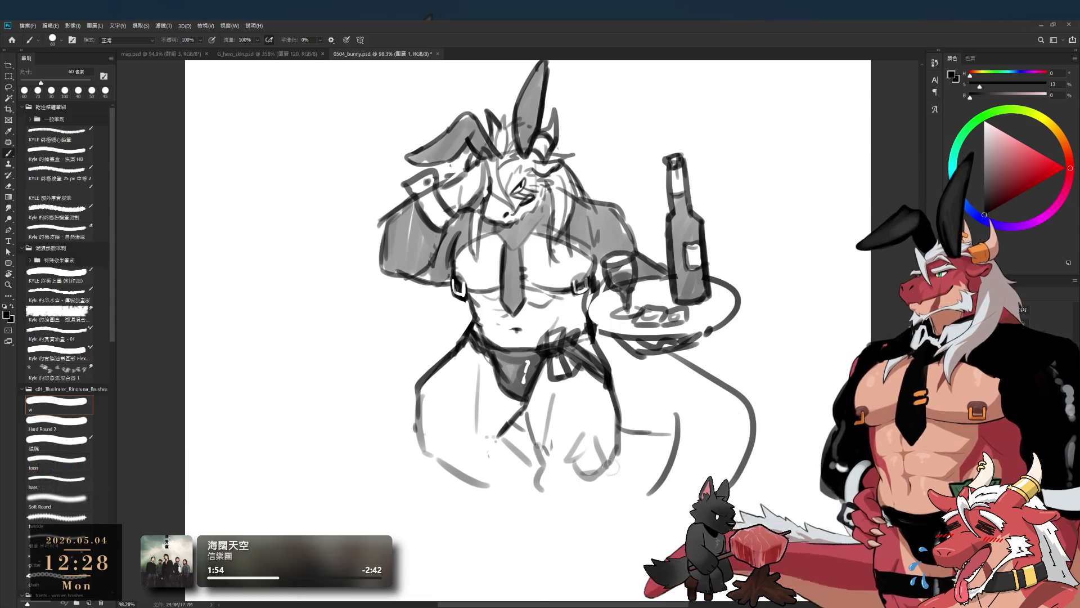
drag(528, 418, 584, 453)
Step: Erase stray lower-leg strokes and redraw the lower-left leg as a darker line
key(e)
mouse_move(488, 403)
mouse_down()
mouse_move(507, 405)
mouse_move(485, 433)
mouse_move(484, 470)
mouse_up()
key(b)
key(e)
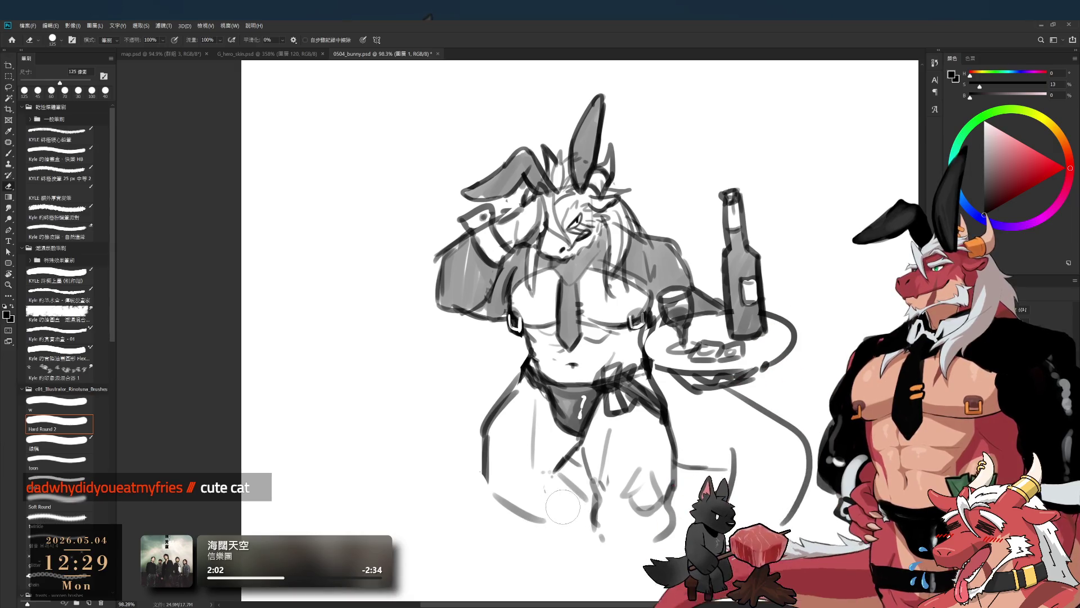
mouse_move(553, 506)
mouse_down()
mouse_move(573, 507)
mouse_move(522, 508)
mouse_up()
key(b)
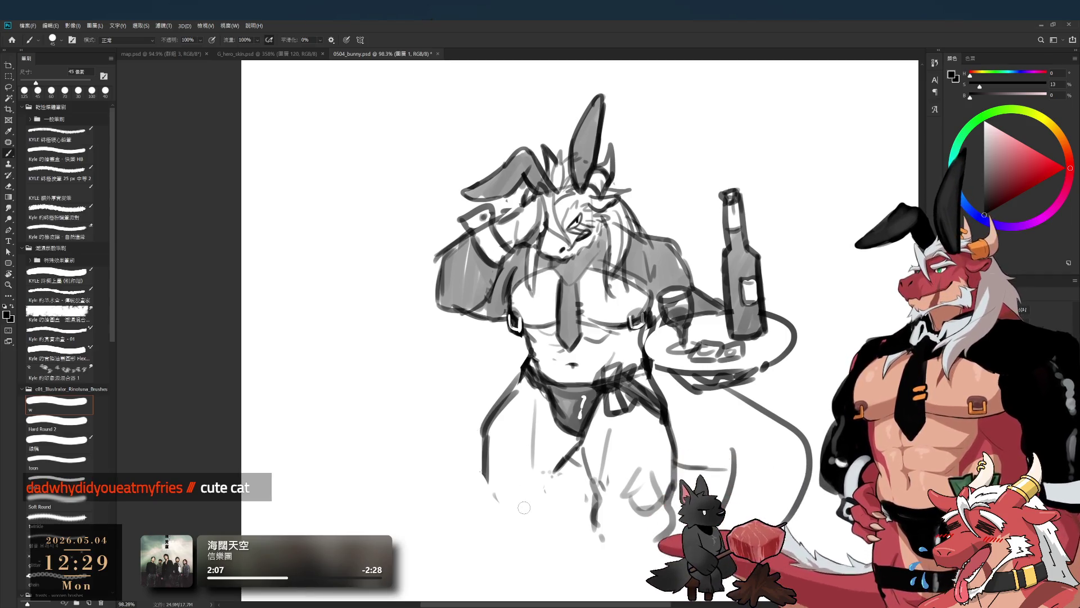
mouse_move(481, 464)
mouse_down()
mouse_move(493, 499)
mouse_move(519, 515)
mouse_up()
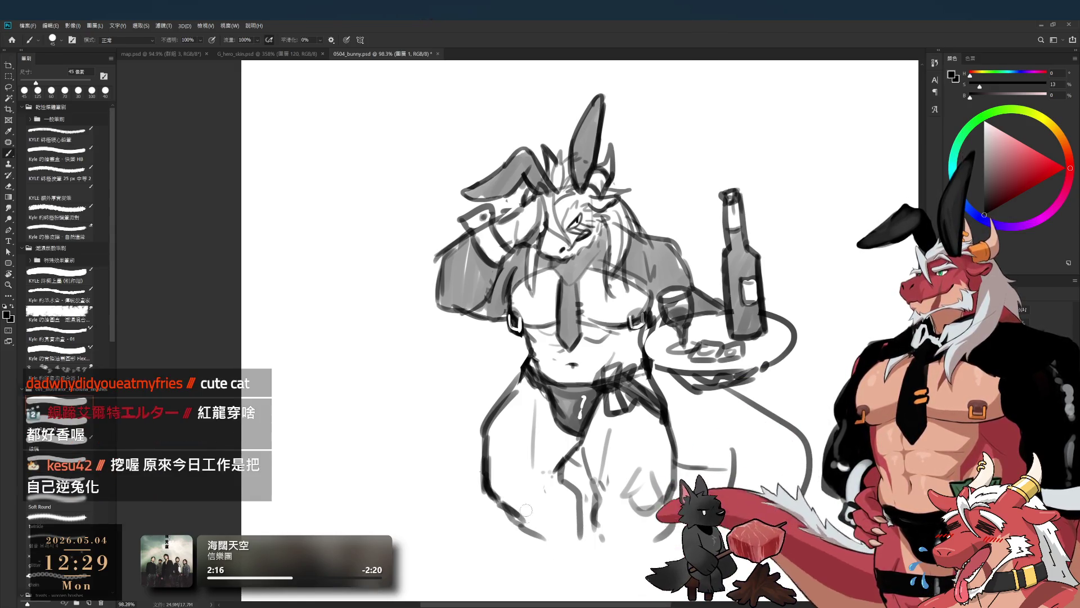
Step: Dab soft grey shading onto the rabbit figure's face
scroll(615, 459, right, 2)
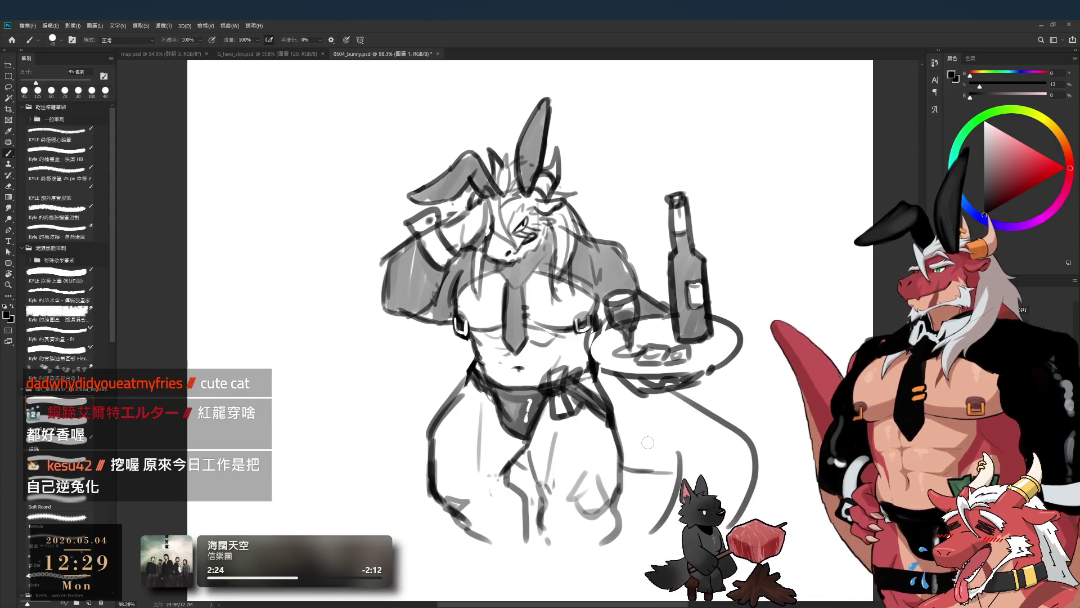
key(bracketright)
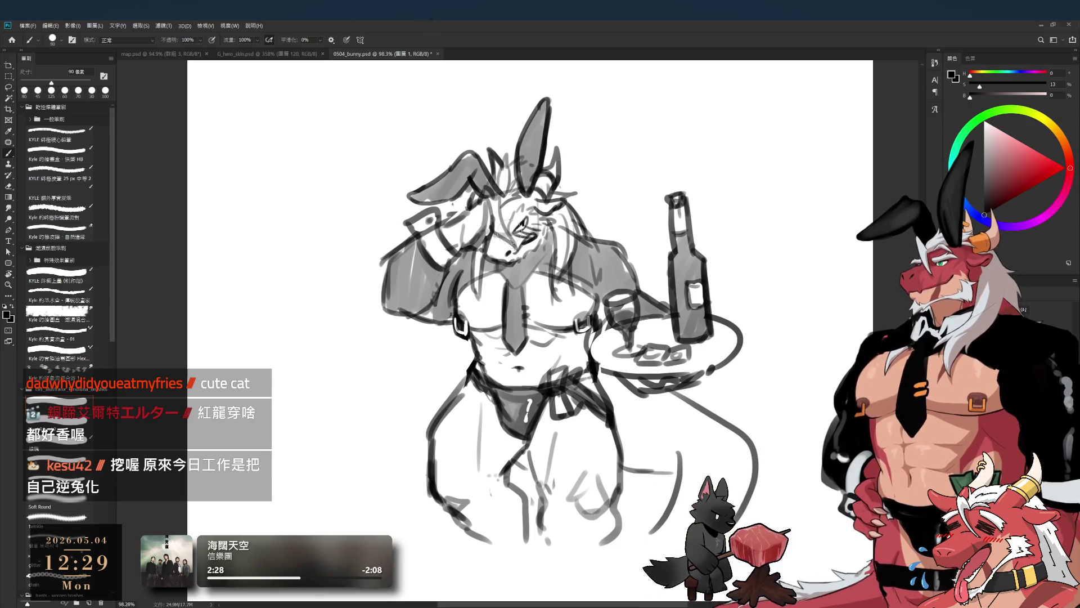
drag(513, 203, 517, 220)
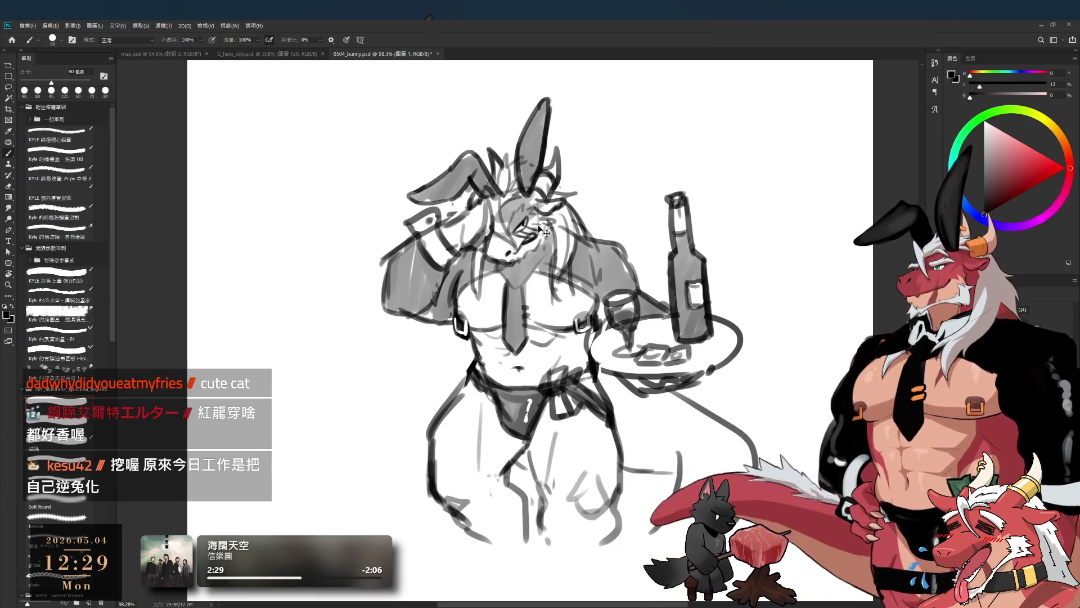
scroll(538, 227, up, 3)
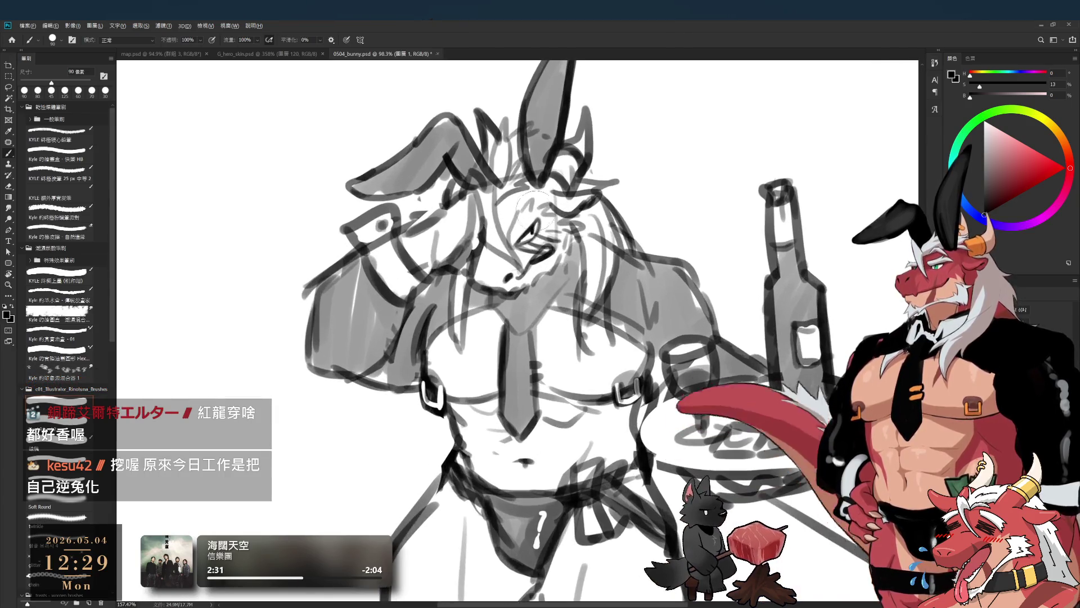
Step: Sketch a curved line along the right leg with a 70 px brush
key(bracketleft)
key(bracketleft)
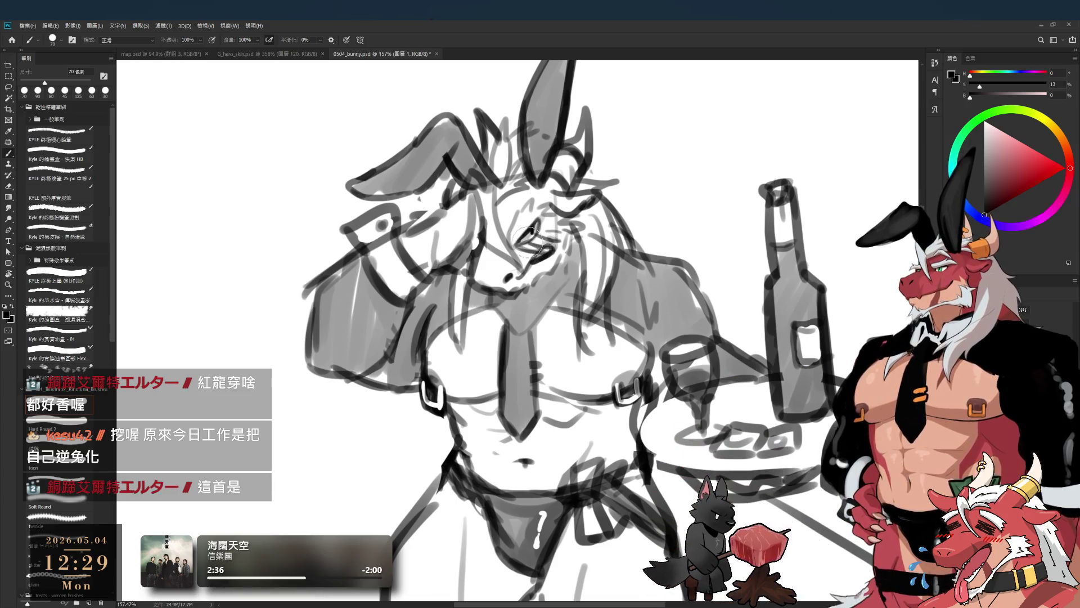
scroll(507, 266, down, 3)
scroll(505, 265, up, 3)
scroll(503, 262, down, 3)
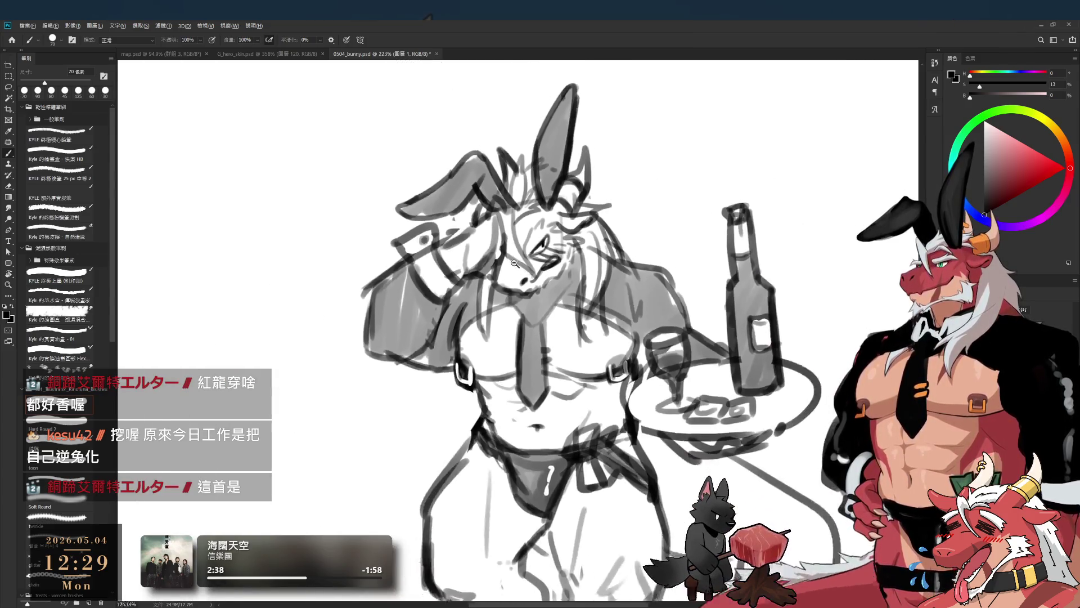
scroll(501, 261, down, 1)
scroll(500, 261, up, 2)
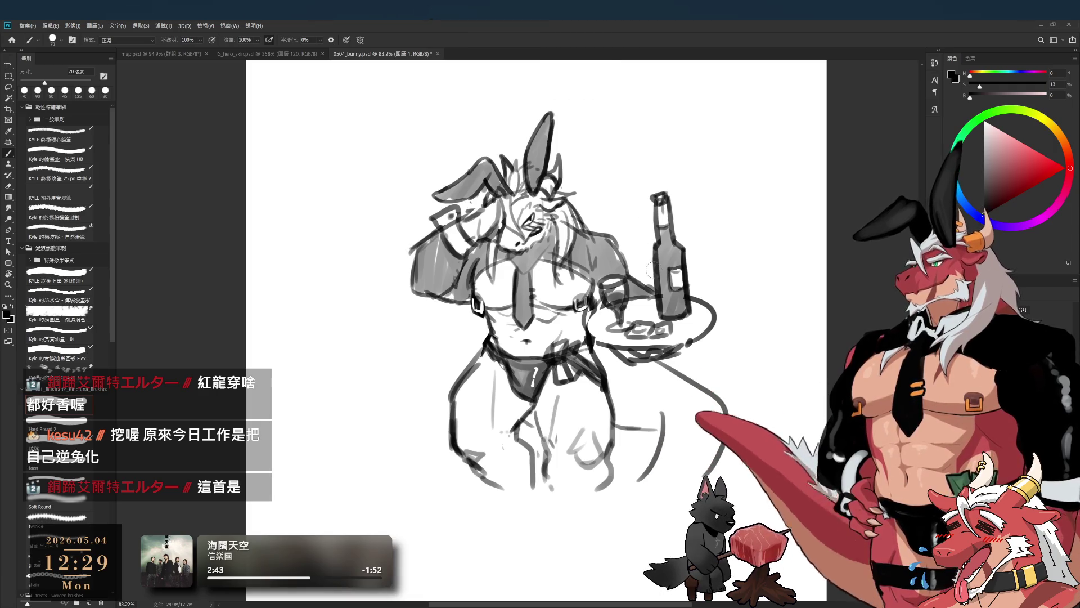
key(e)
key(b)
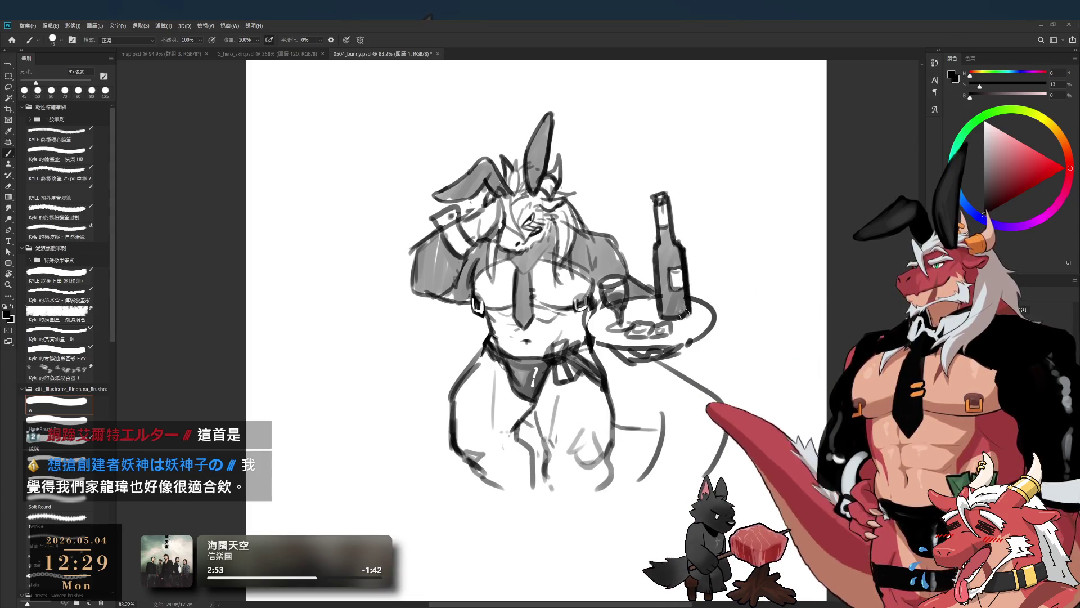
drag(668, 318, 655, 356)
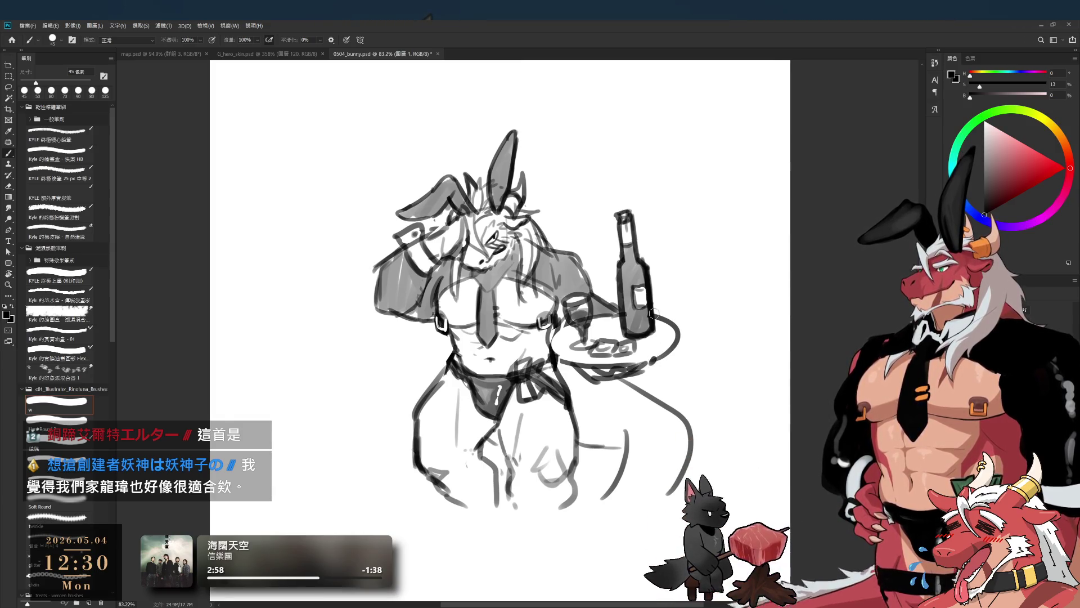
key(e)
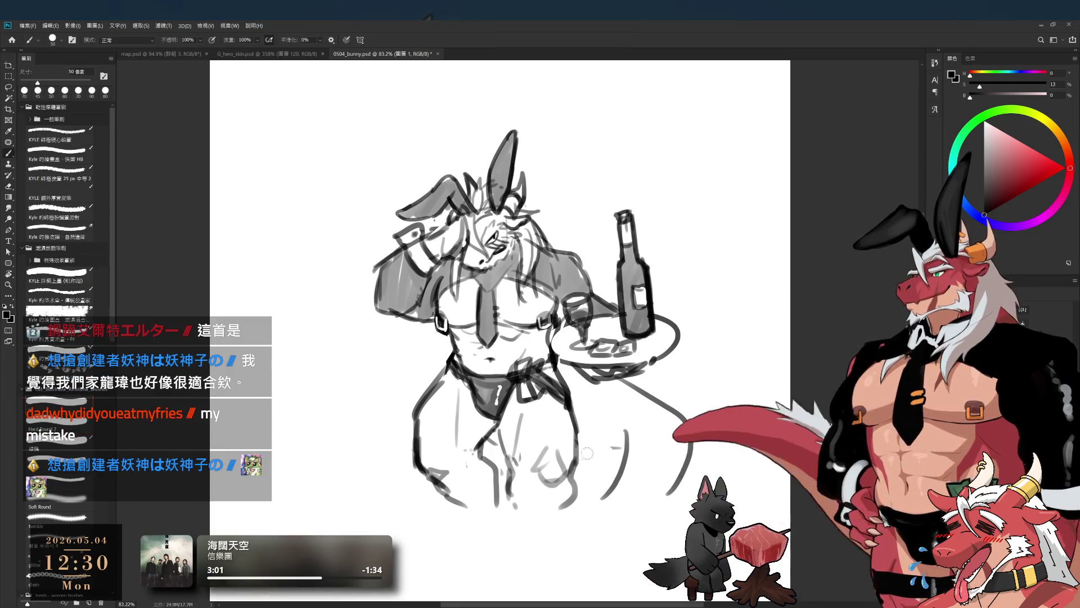
key(b)
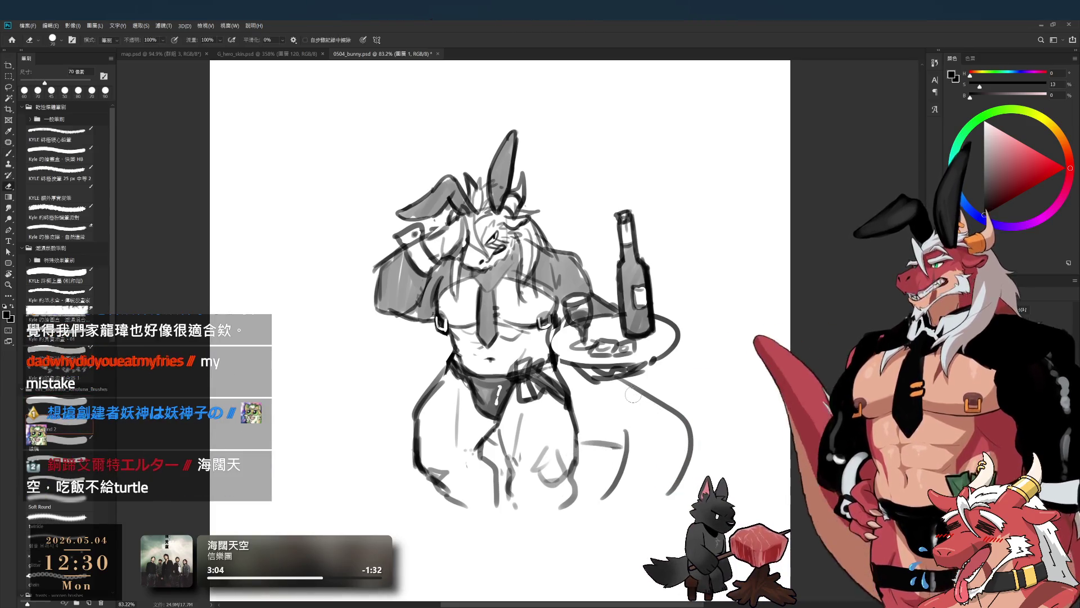
key(e)
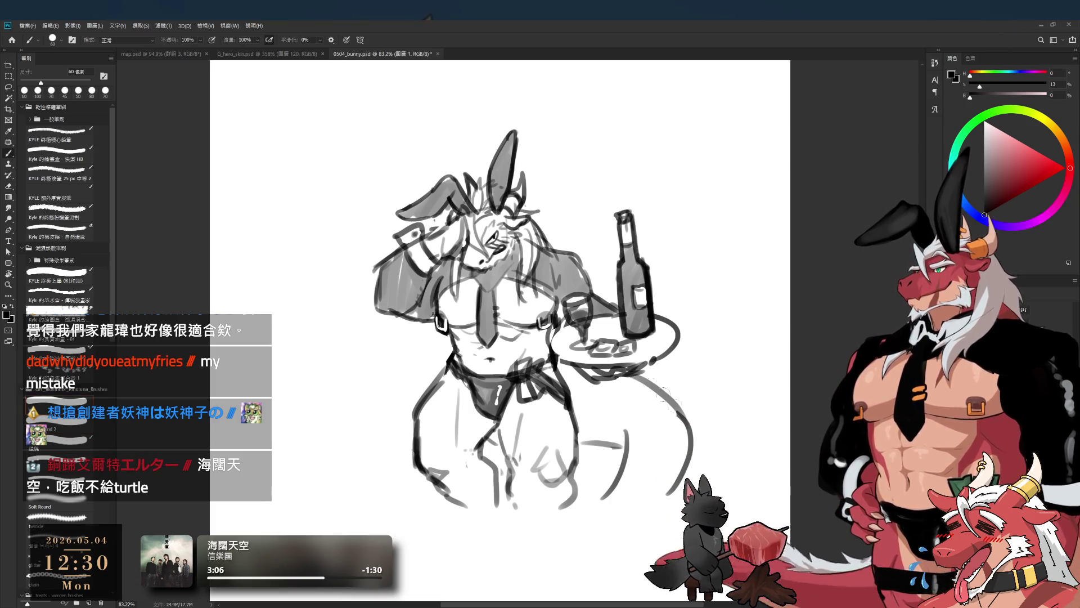
key(b)
drag(629, 399, 619, 456)
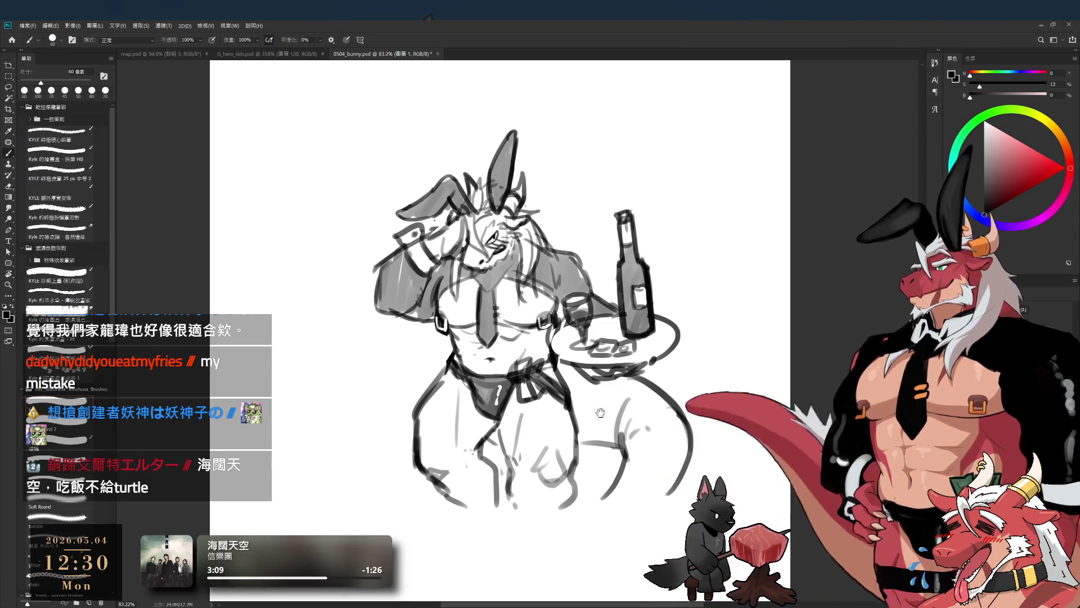
Step: Paint broad grey shading over the arm next to the bottle
drag(589, 401, 652, 408)
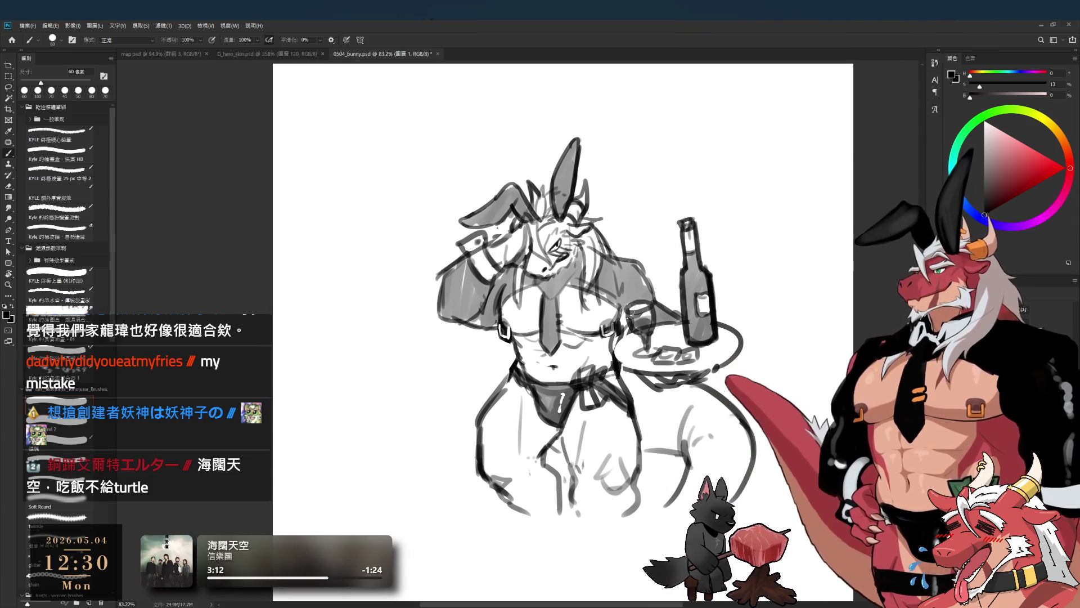
key(bracketright)
key(bracketright)
key(bracketright)
key(bracketleft)
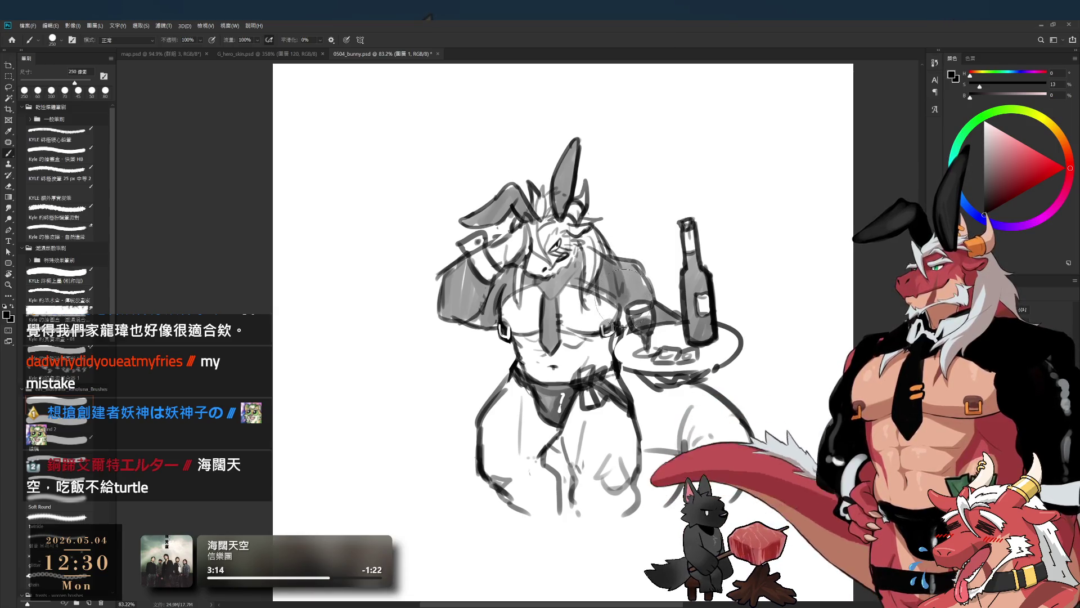
drag(619, 270, 638, 292)
key(bracketleft)
key(bracketleft)
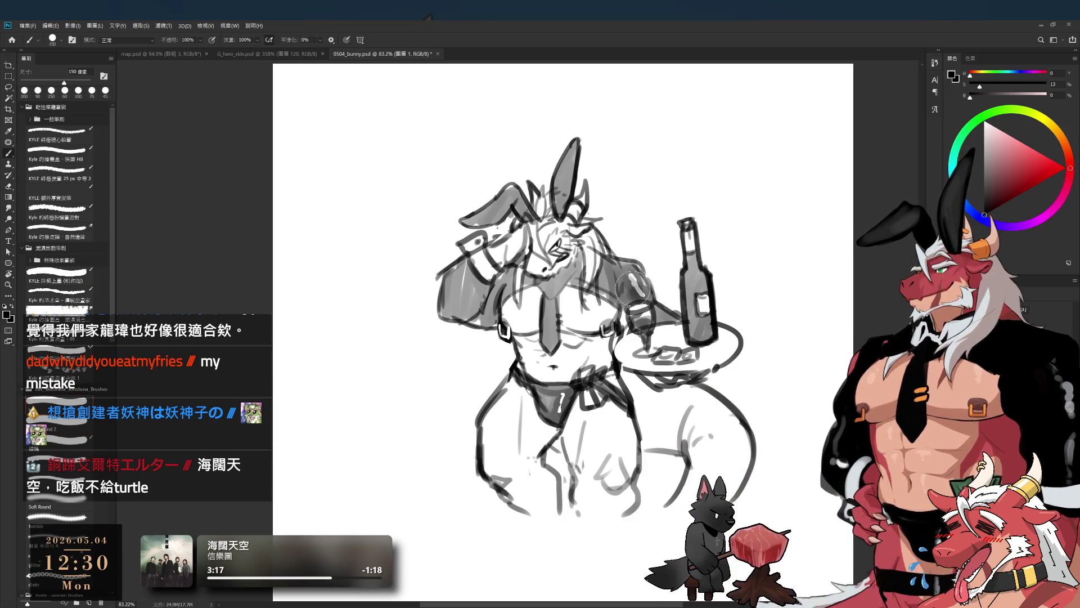
key(bracketright)
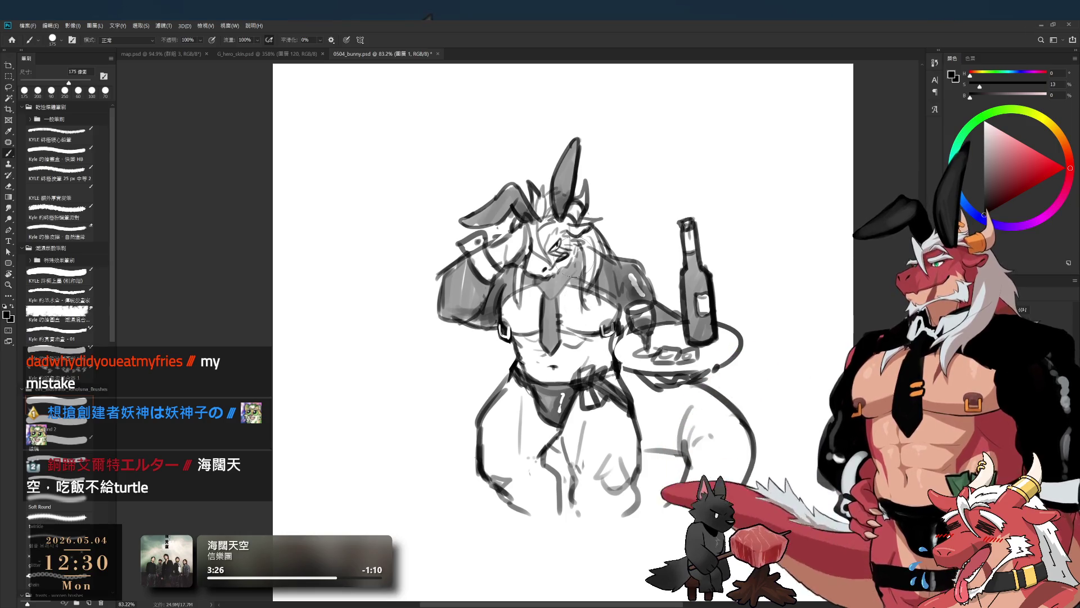
Step: Erase stray marks near the chin with a small eraser
scroll(581, 293, up, 2)
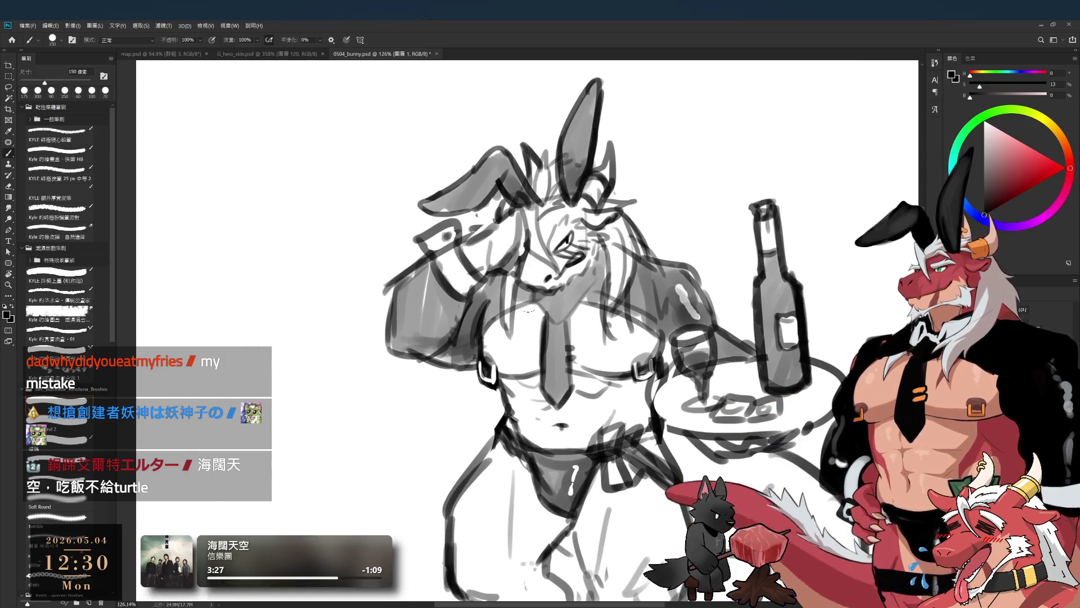
key(bracketleft)
key(bracketleft)
key(bracketleft)
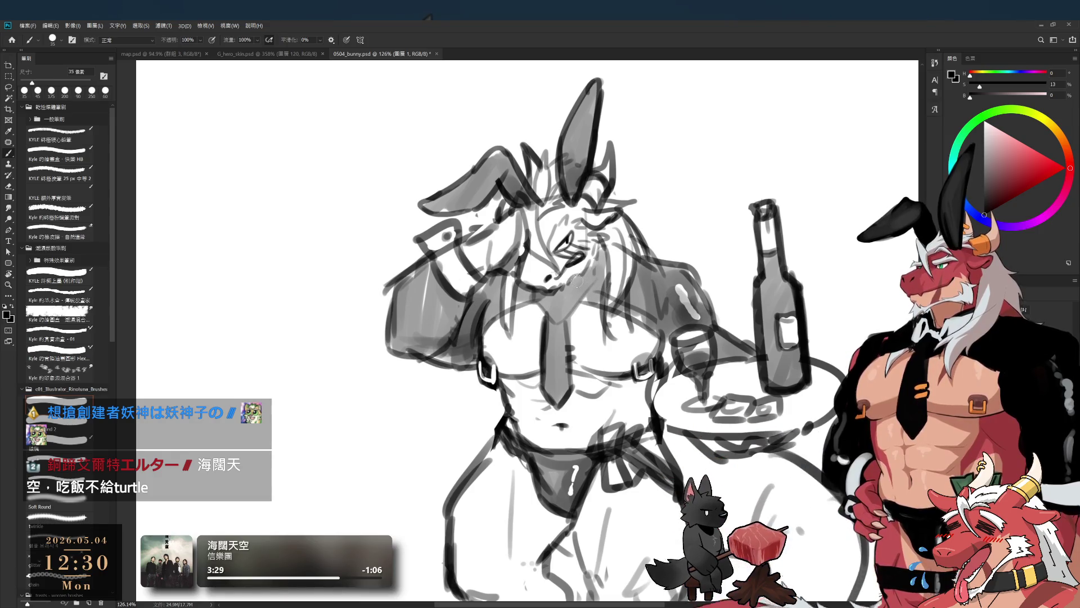
key(e)
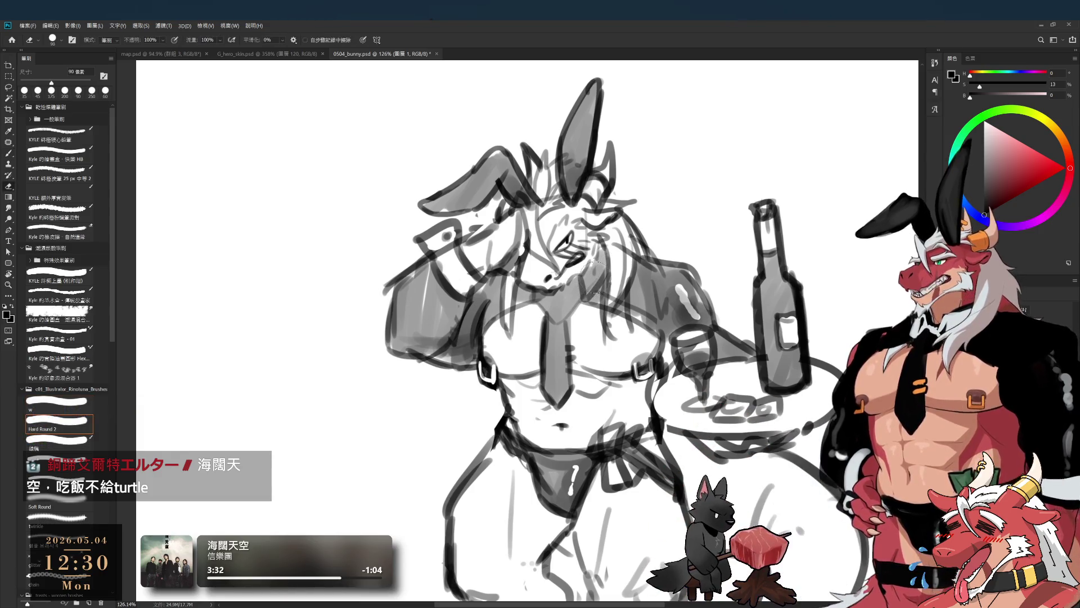
key(bracketleft)
key(bracketleft)
key(bracketleft)
drag(588, 275, 585, 290)
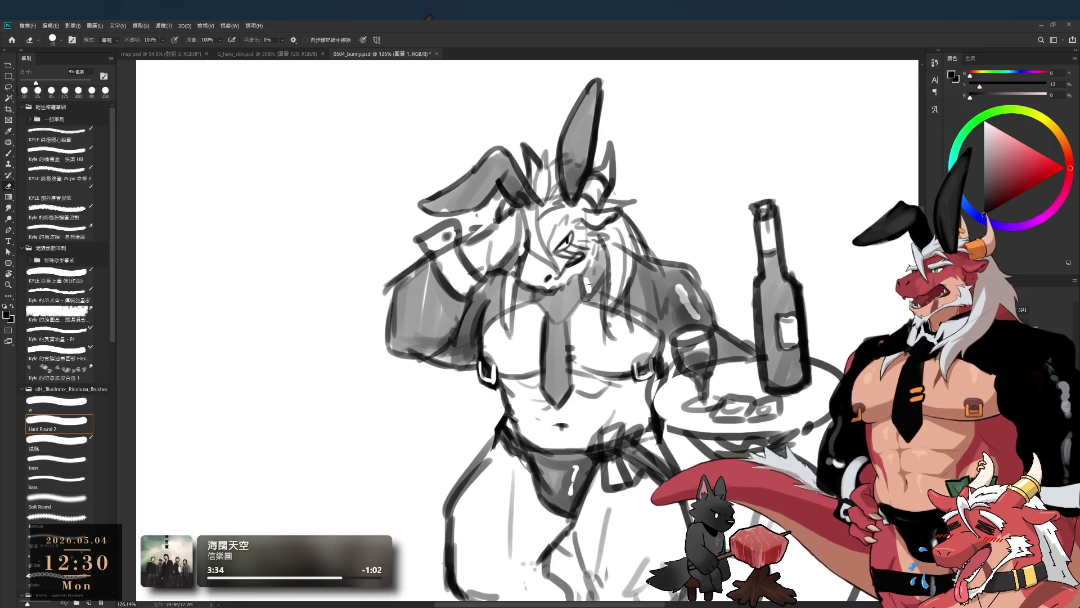
key(b)
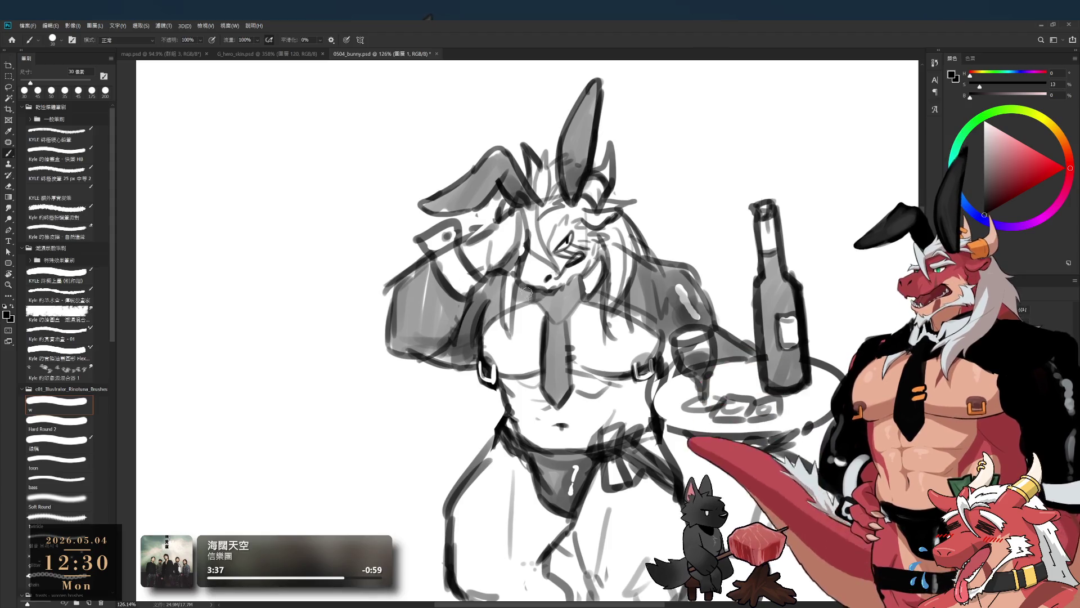
Step: Add a small ring-like knot at the top of the necktie with tiny accent marks nearby
key(e)
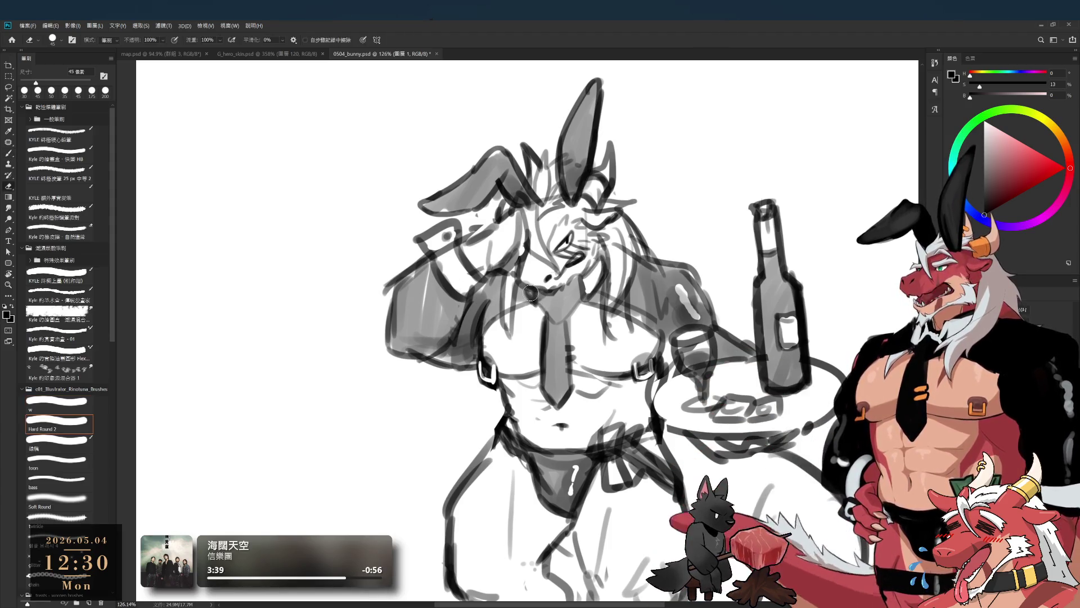
key(b)
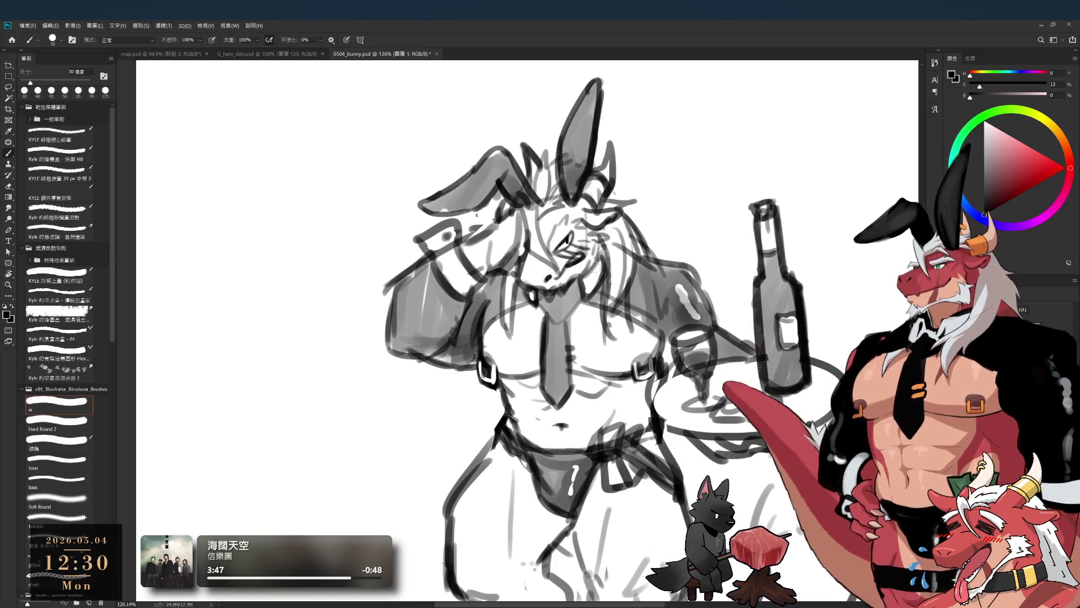
key(e)
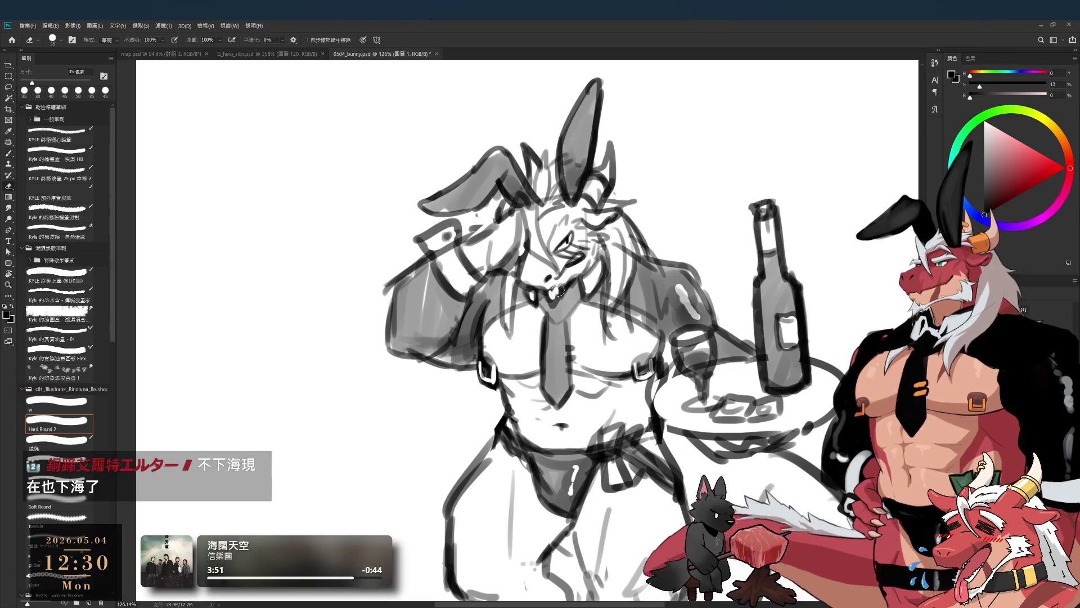
key(b)
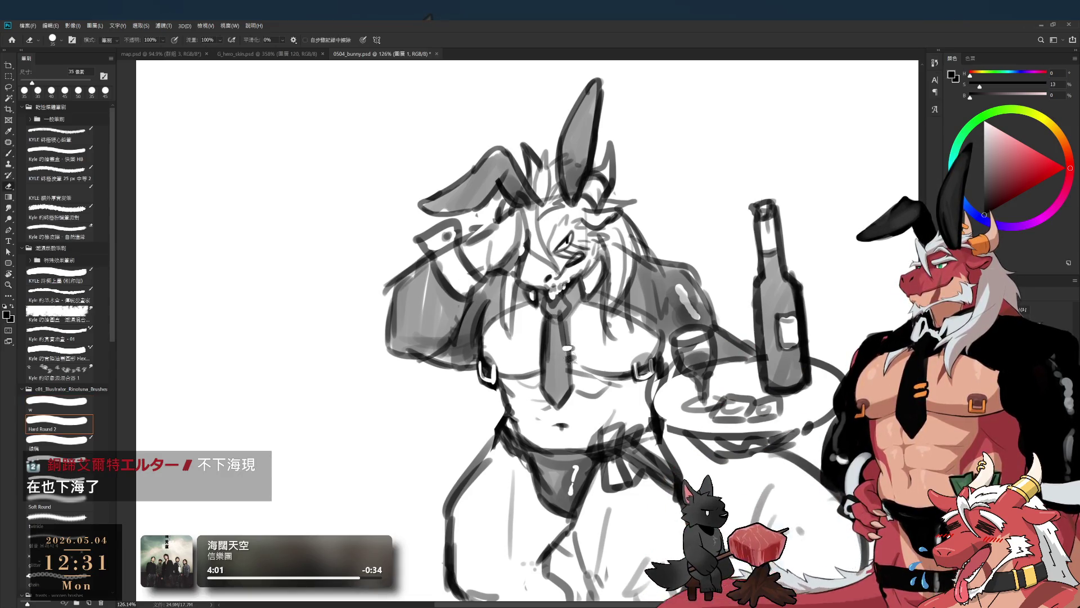
key(b)
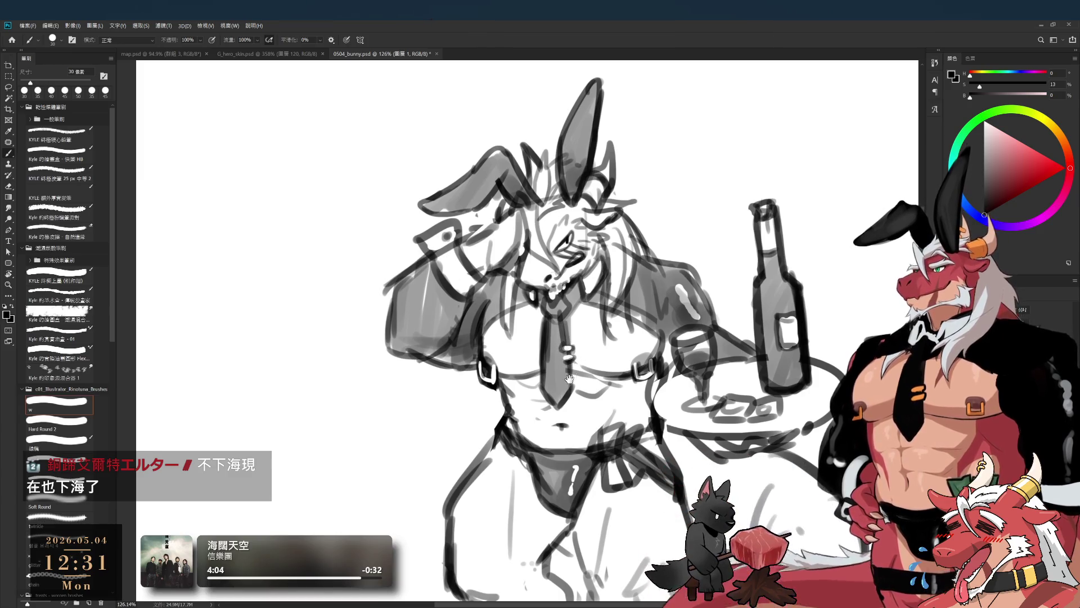
scroll(570, 378, down, 5)
scroll(574, 360, up, 4)
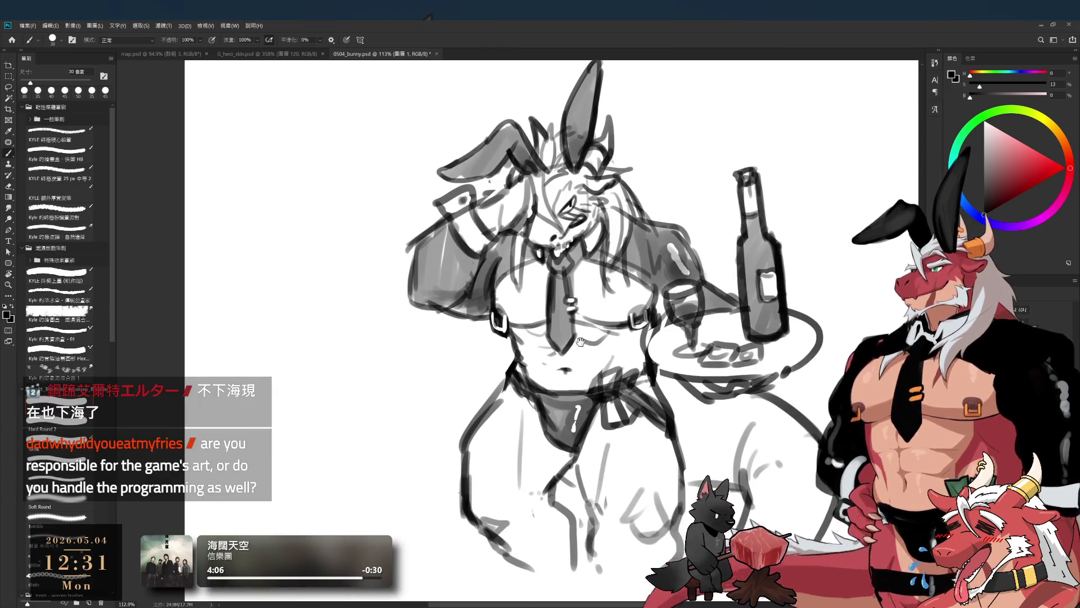
Step: Zoom out over the bunny-eared waiter sketch and make small brush and eraser line corrections
scroll(580, 340, down, 3)
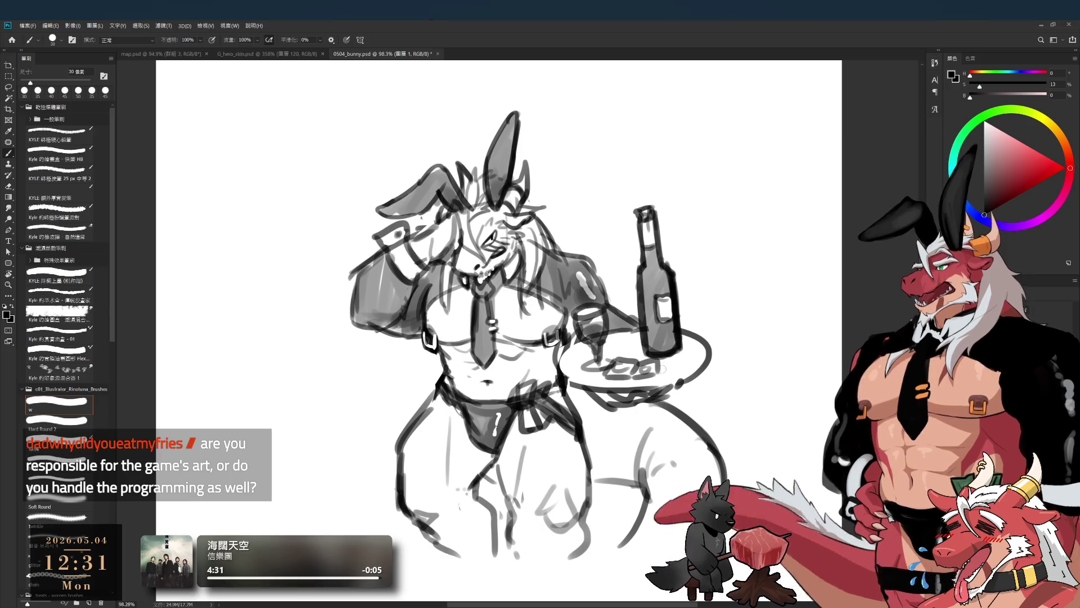
key(e)
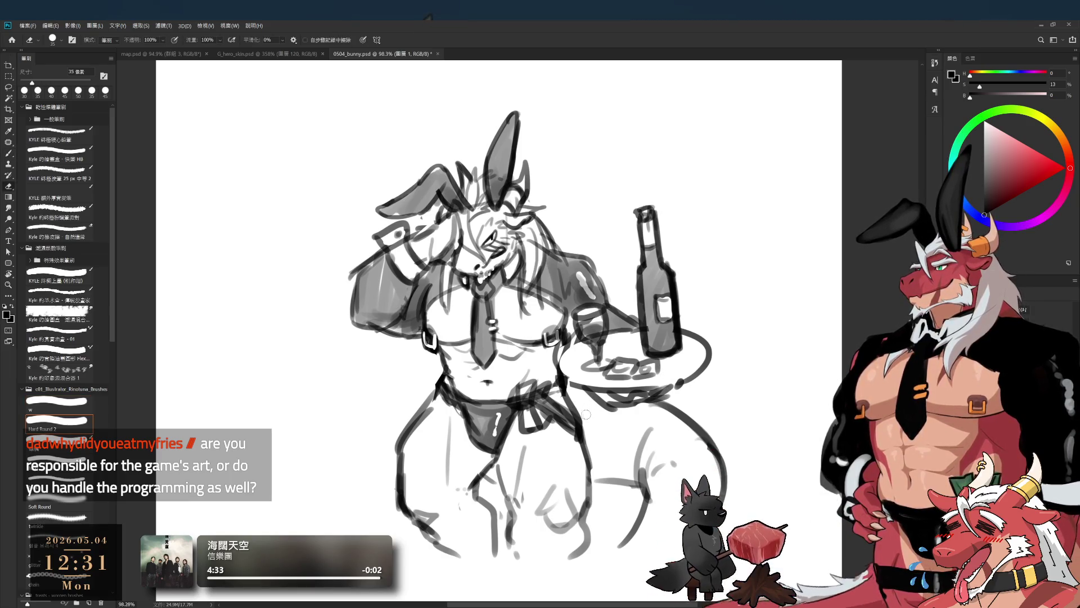
key(b)
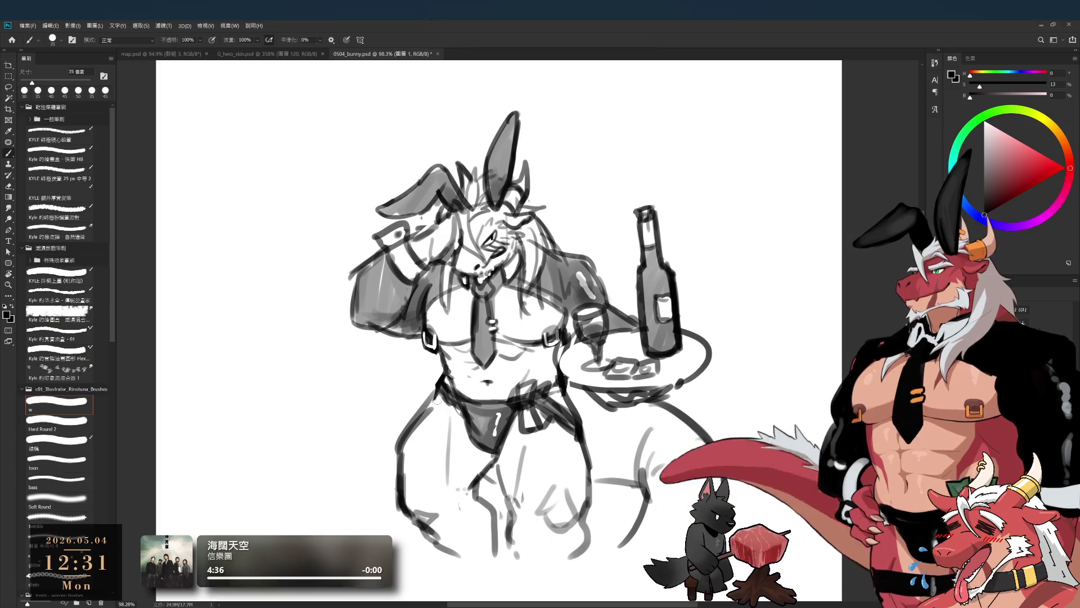
key(e)
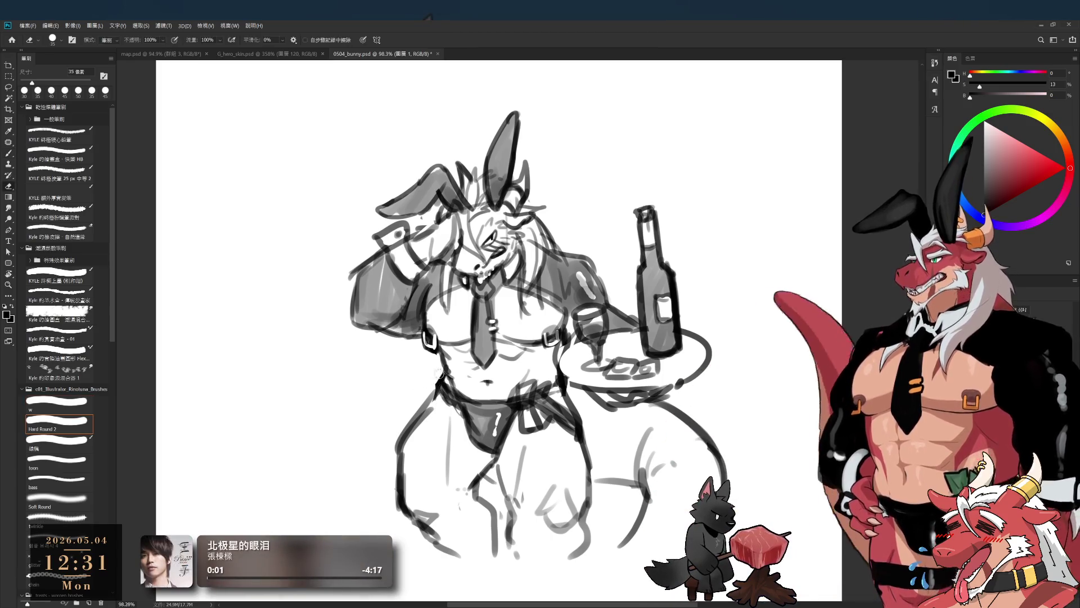
key(b)
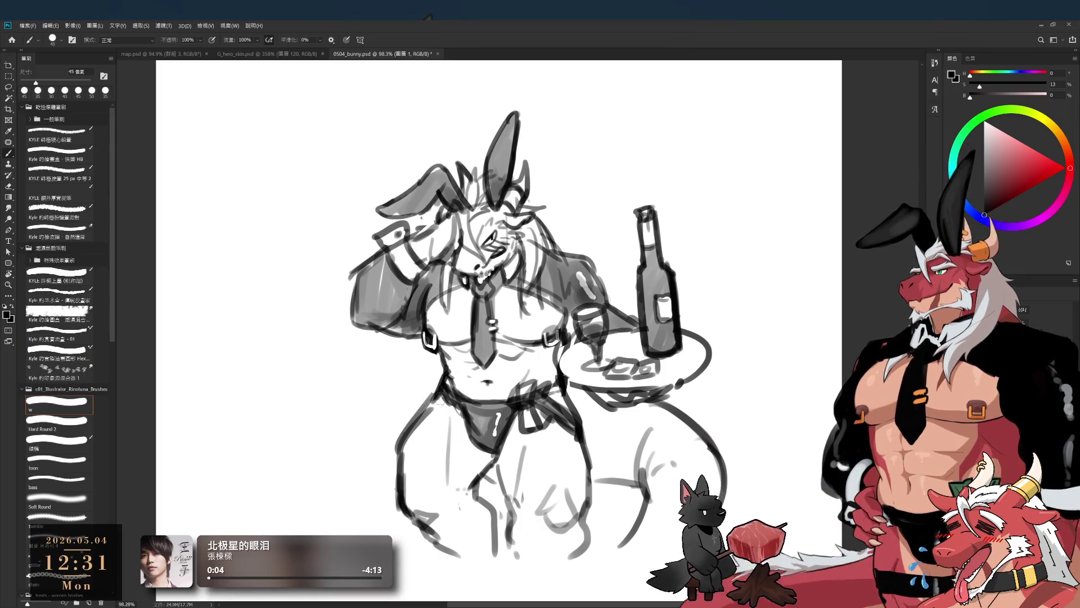
key(e)
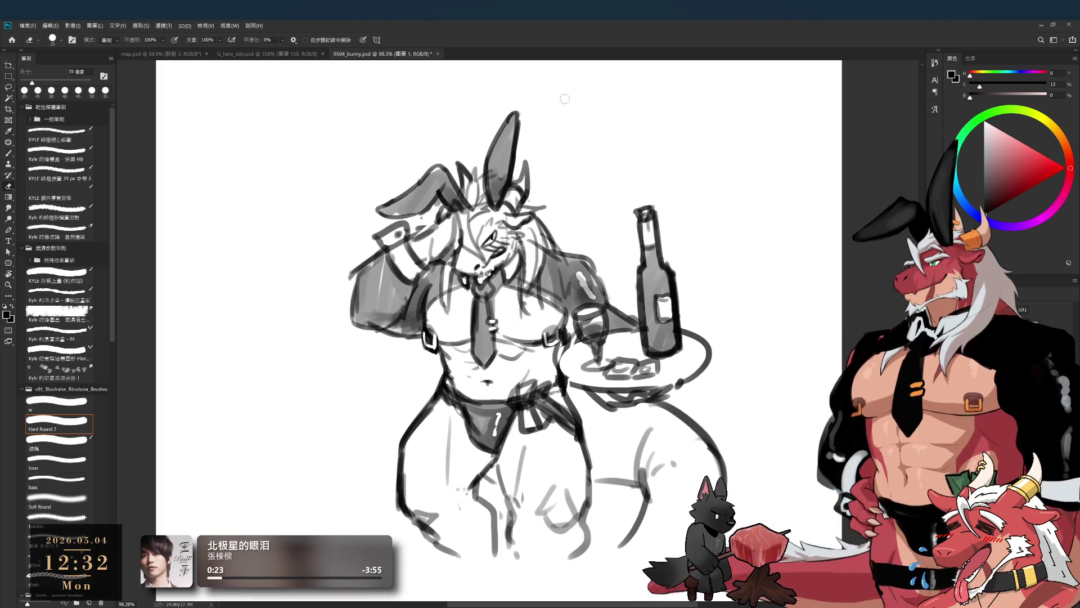
drag(566, 104, 631, 92)
Step: Touch up the waiter sketch, alternating a larger brush with a small eraser
click(56, 401)
key(bracketright)
key(bracketright)
key(bracketright)
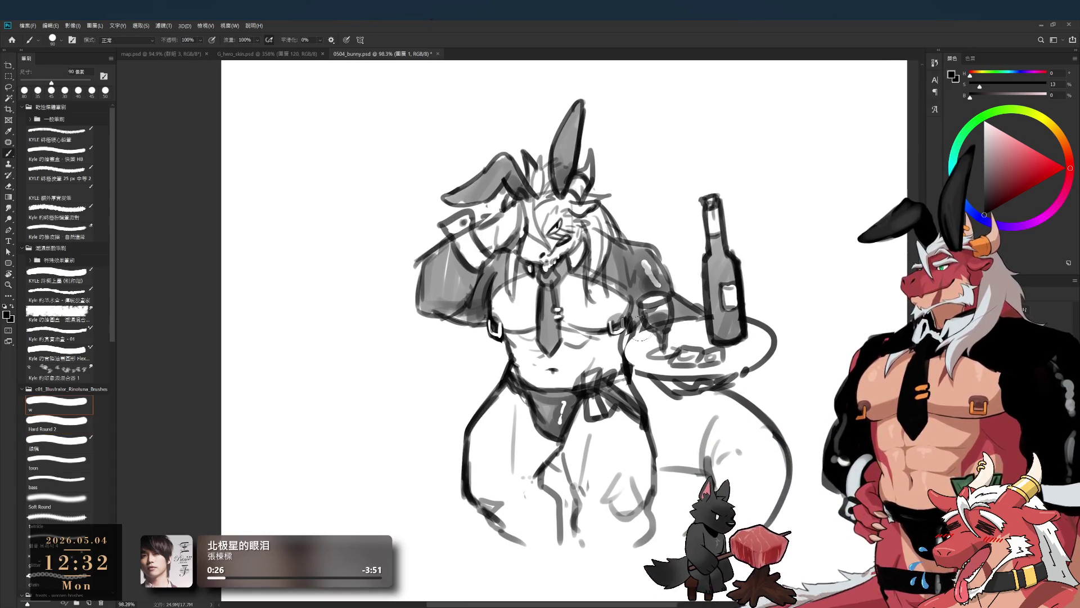
key(e)
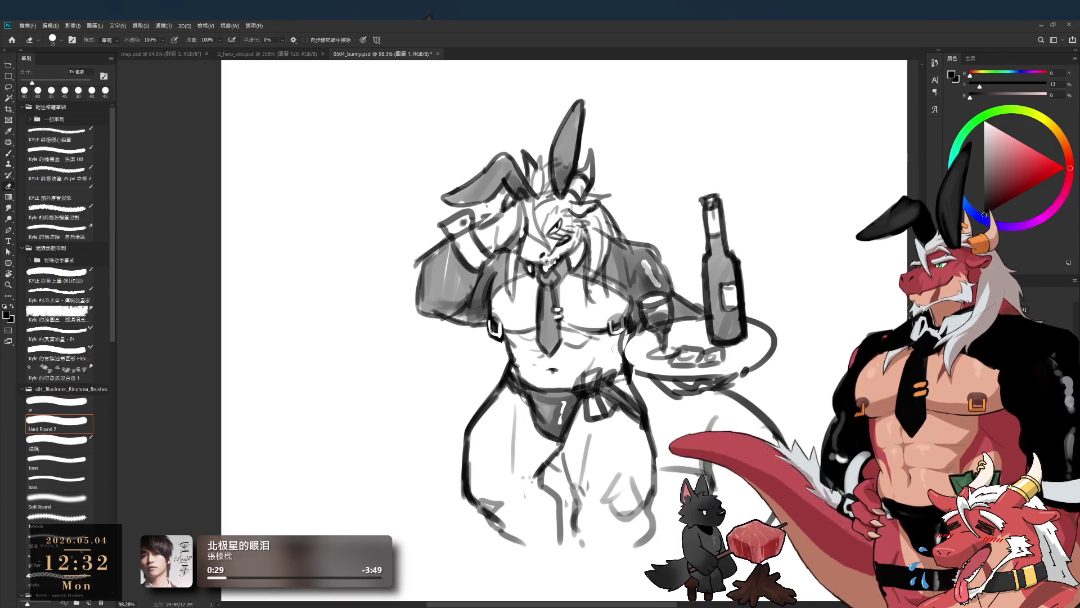
key(b)
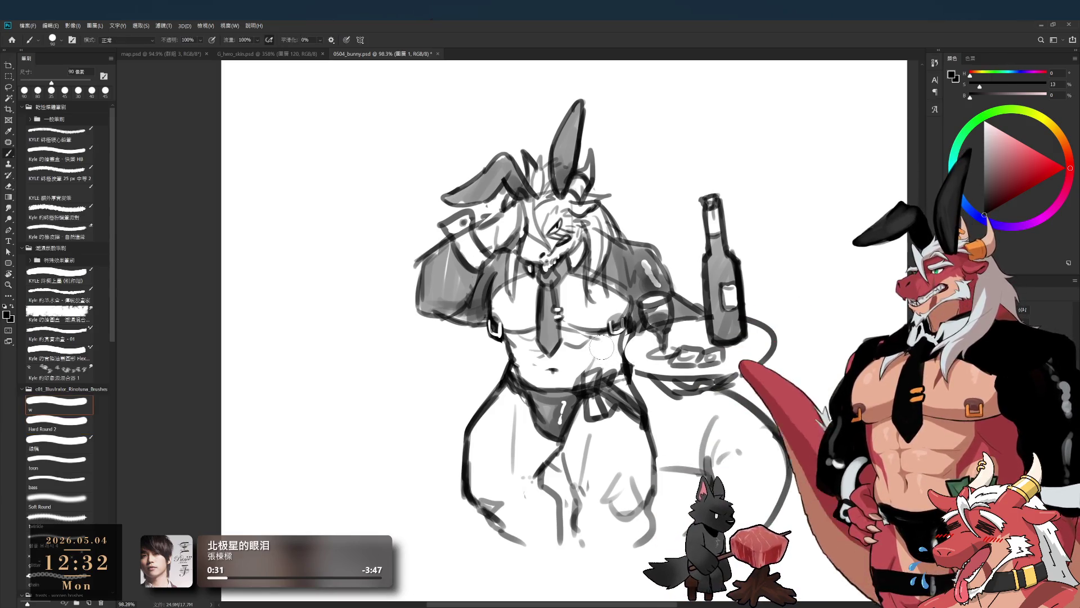
key(e)
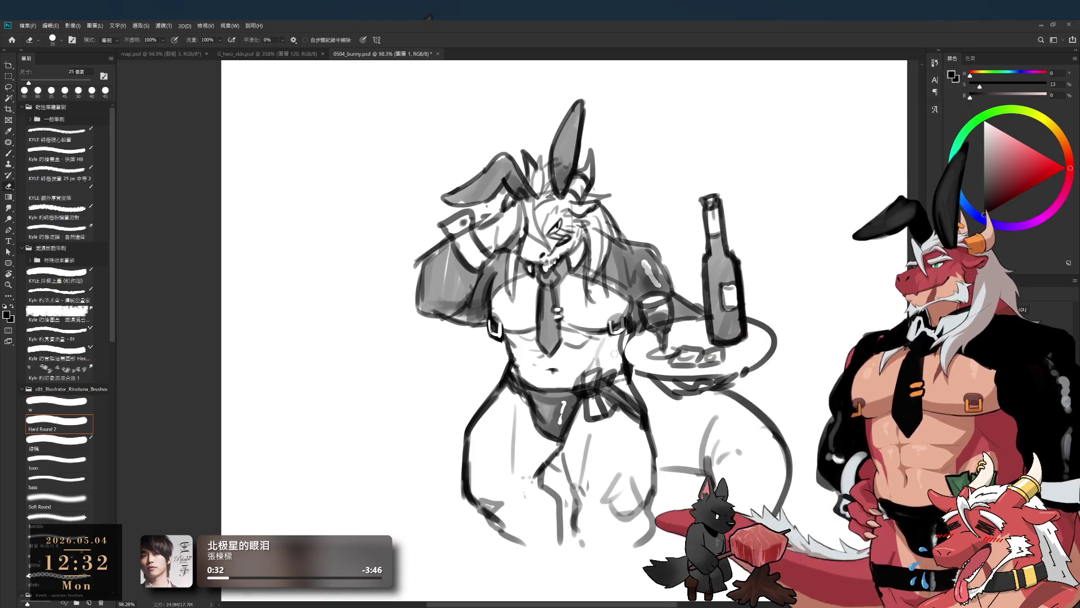
key(b)
key(bracketleft)
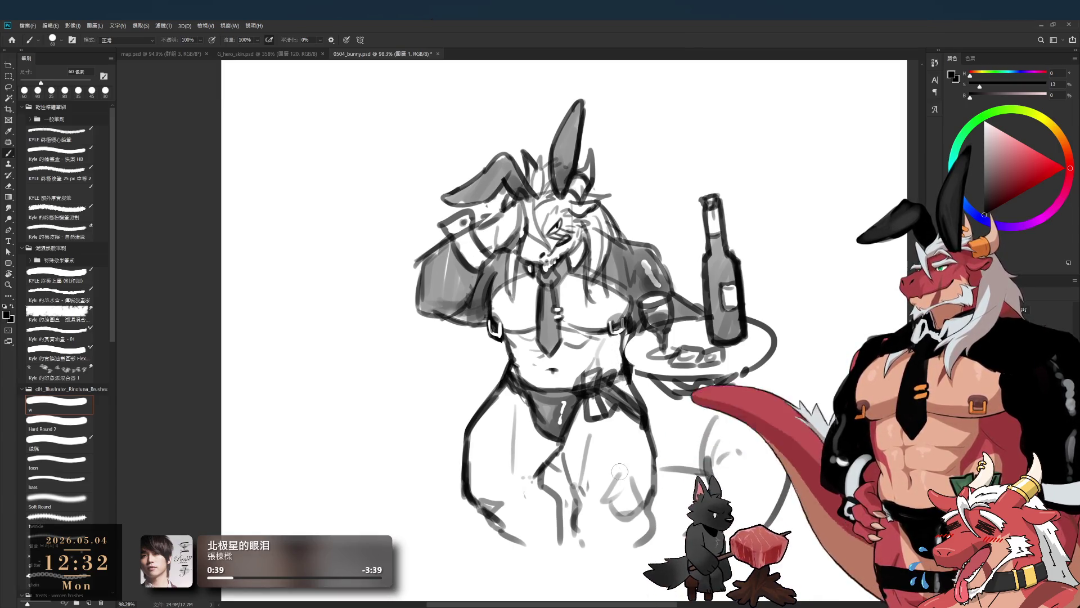
Step: Zoom out and pan until the whole bunny sketch is in view
scroll(566, 402, down, 3)
scroll(566, 402, up, 3)
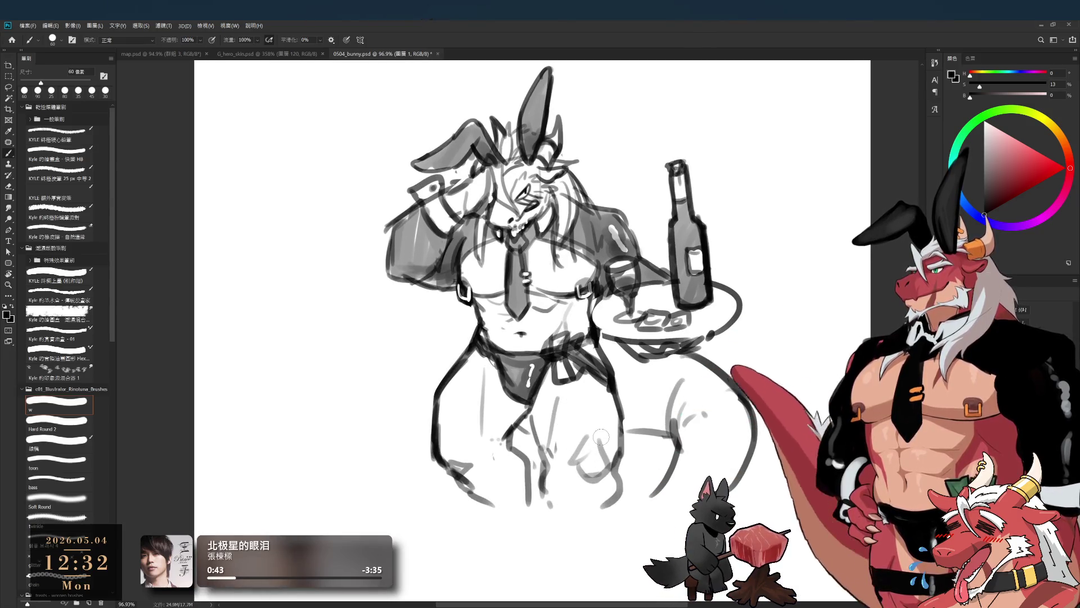
drag(523, 482, 522, 530)
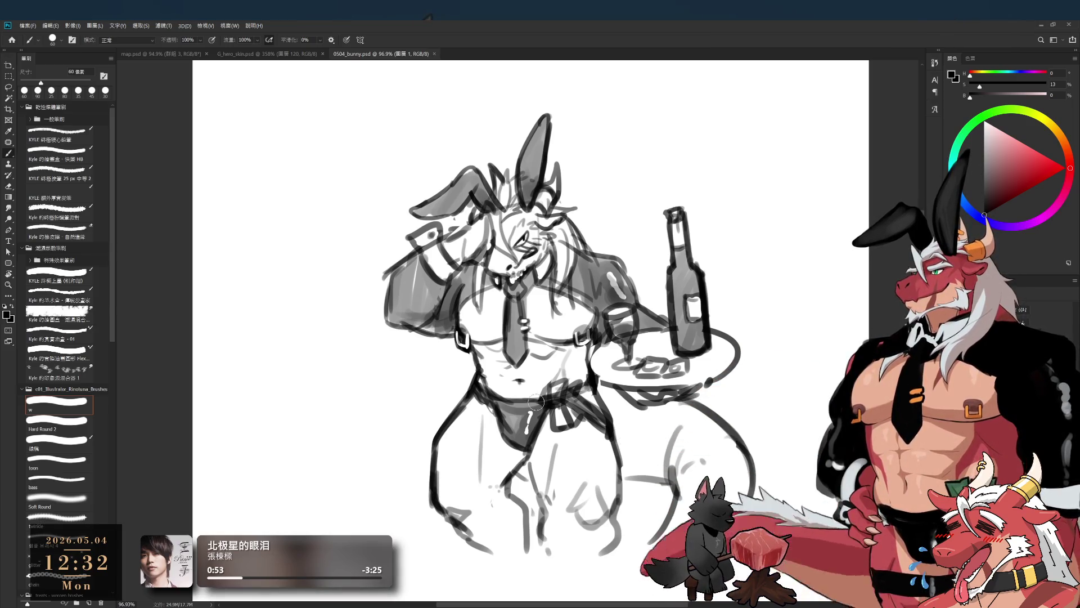
scroll(621, 435, down, 1)
drag(653, 345, 611, 343)
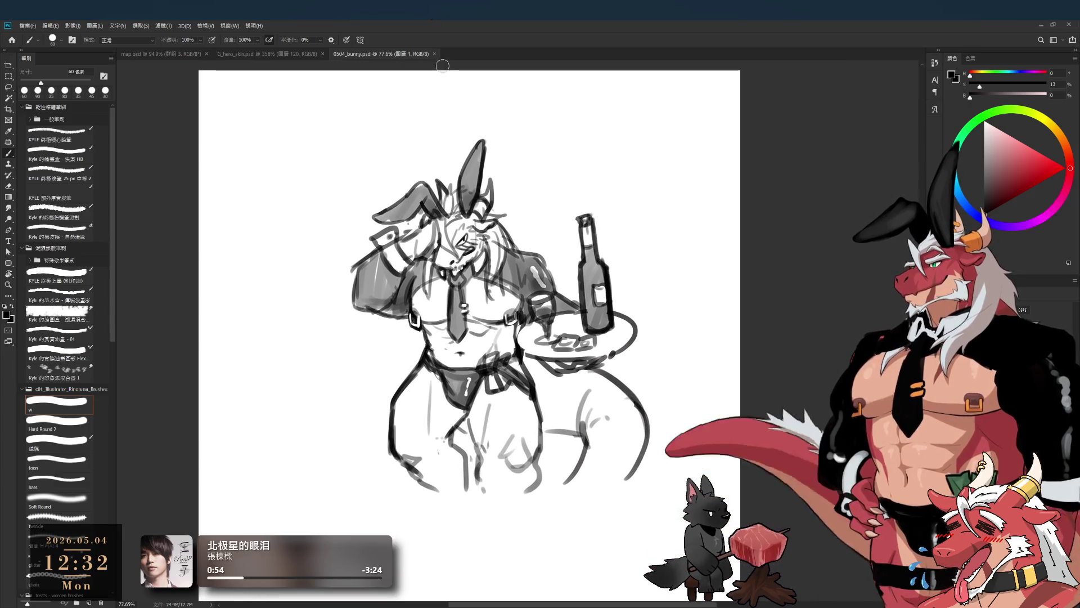
Step: Close 0504_bunny.psd and frame the wolf's leg wrap in G_hero_skin.psd
click(435, 53)
scroll(647, 315, down, 2)
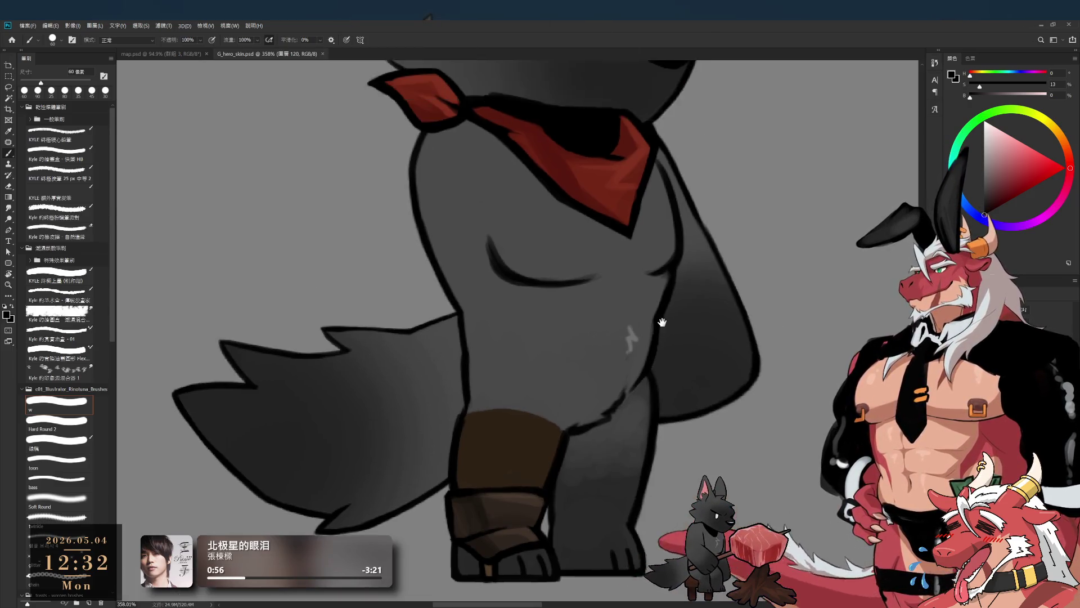
scroll(620, 380, down, 2)
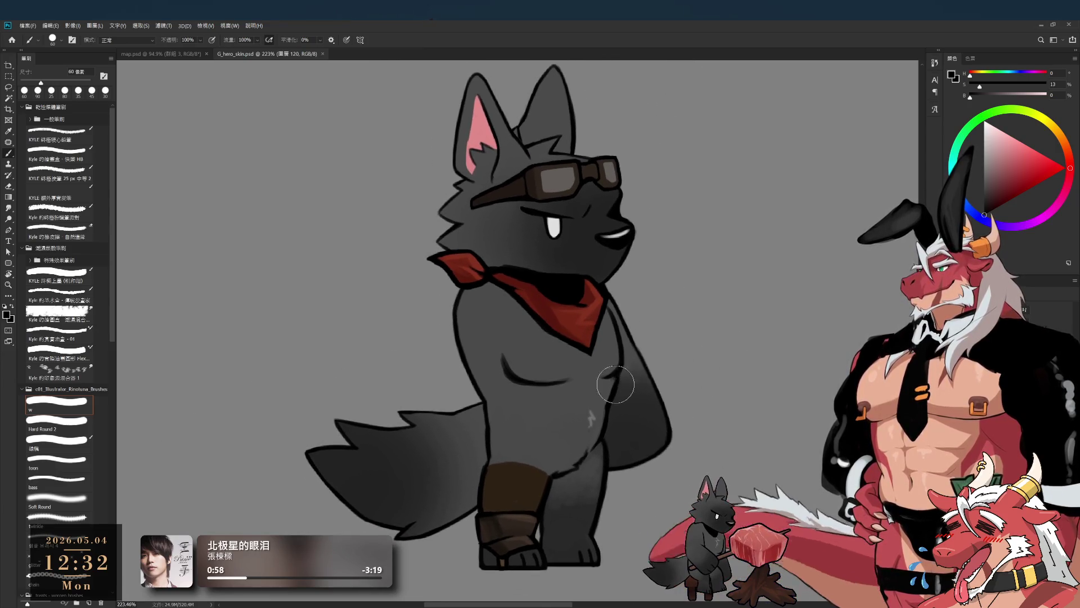
scroll(547, 544, up, 3)
scroll(548, 543, up, 2)
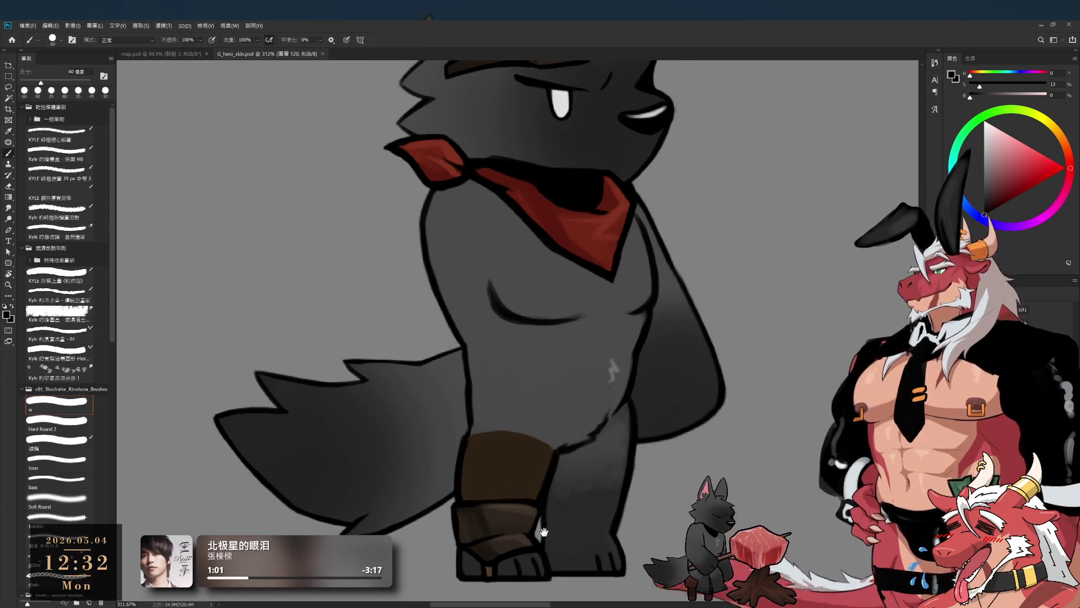
mouse_move(495, 452)
mouse_down()
mouse_move(534, 417)
mouse_move(544, 367)
mouse_up()
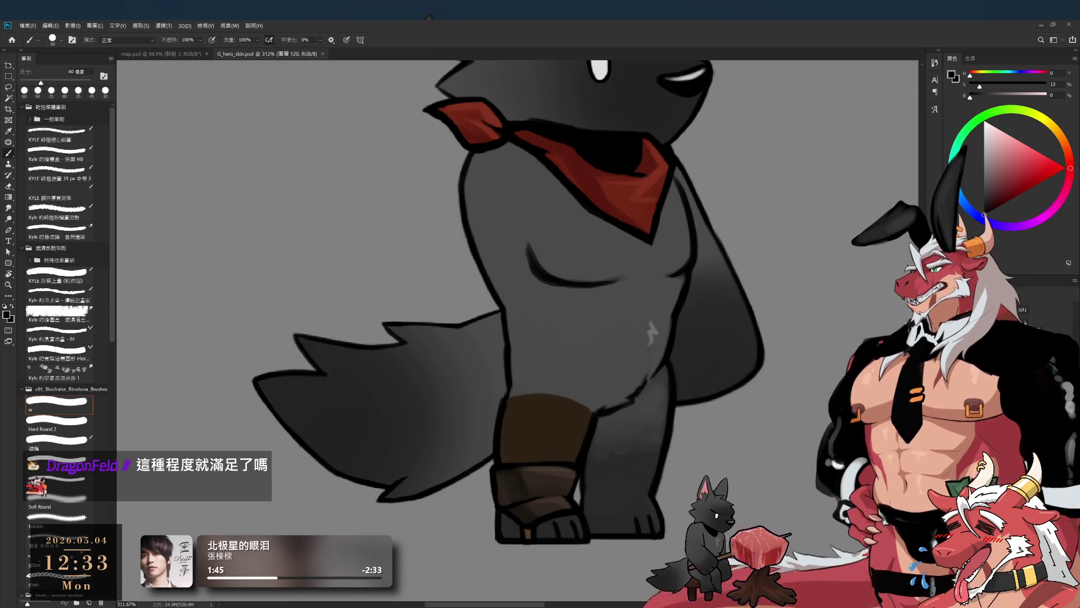
Step: Sample the leg wrap's dark brown, try nudging the wrap downward, then undo it
scroll(650, 330, down, 3)
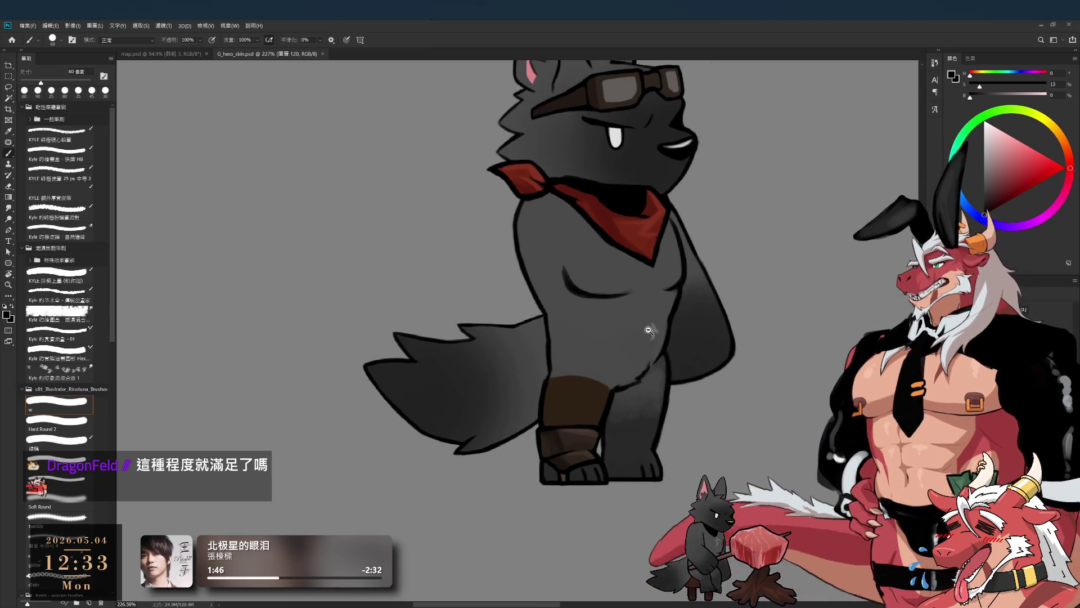
drag(648, 331, 638, 382)
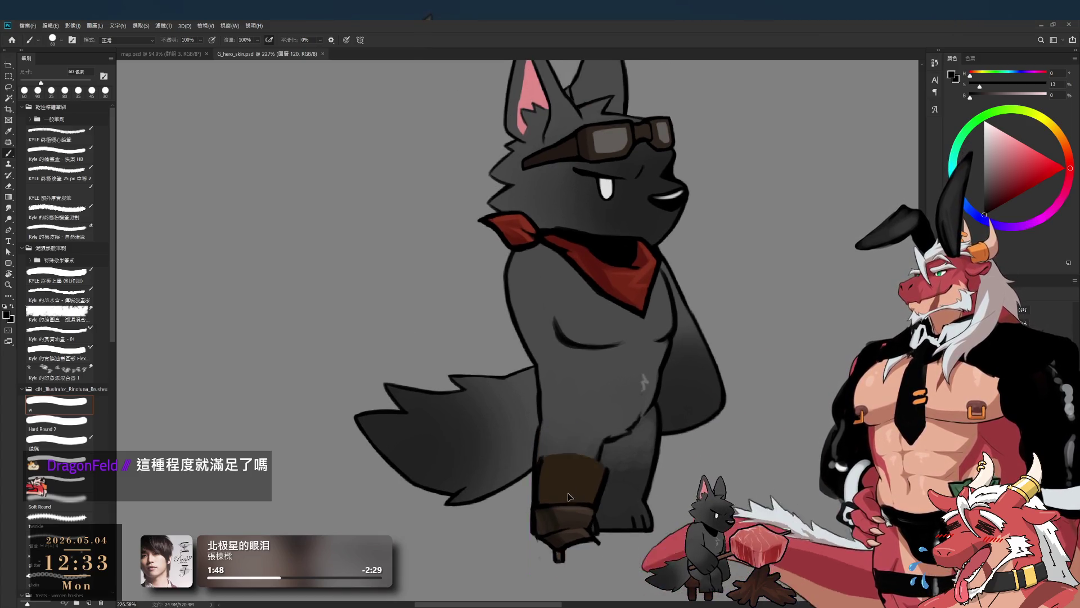
scroll(594, 497, up, 1)
scroll(599, 484, up, 1)
scroll(604, 463, up, 1)
alt+click(576, 455)
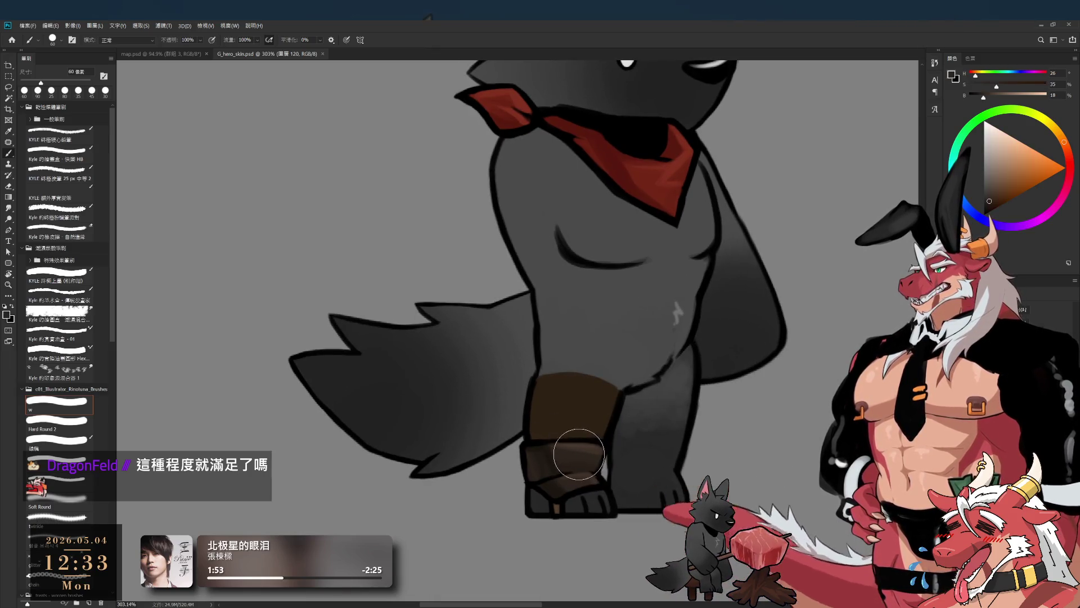
mouse_move(585, 462)
mouse_down()
mouse_move(585, 492)
mouse_move(592, 461)
mouse_up()
key(bracketleft)
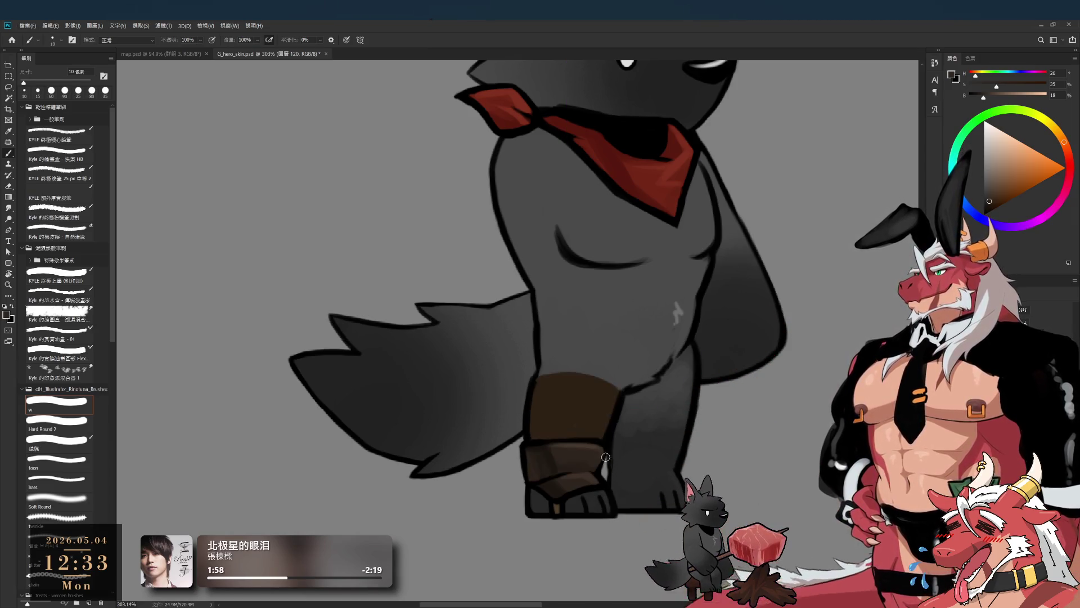
Step: Pick a richer, more saturated brown and set the brush to 25 px
alt+click(572, 400)
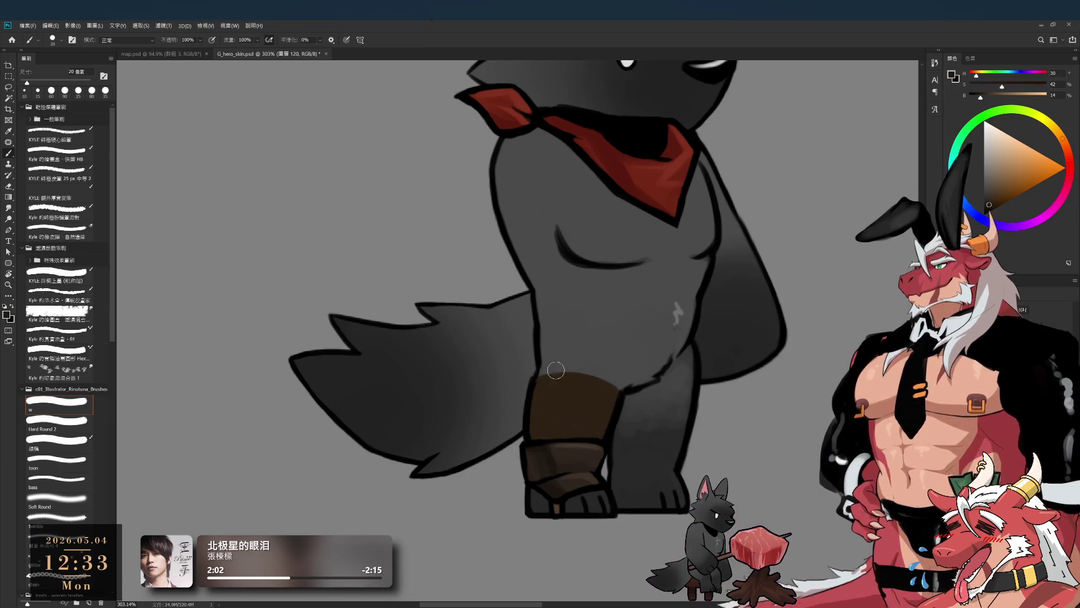
drag(989, 204, 993, 205)
drag(1062, 139, 1065, 148)
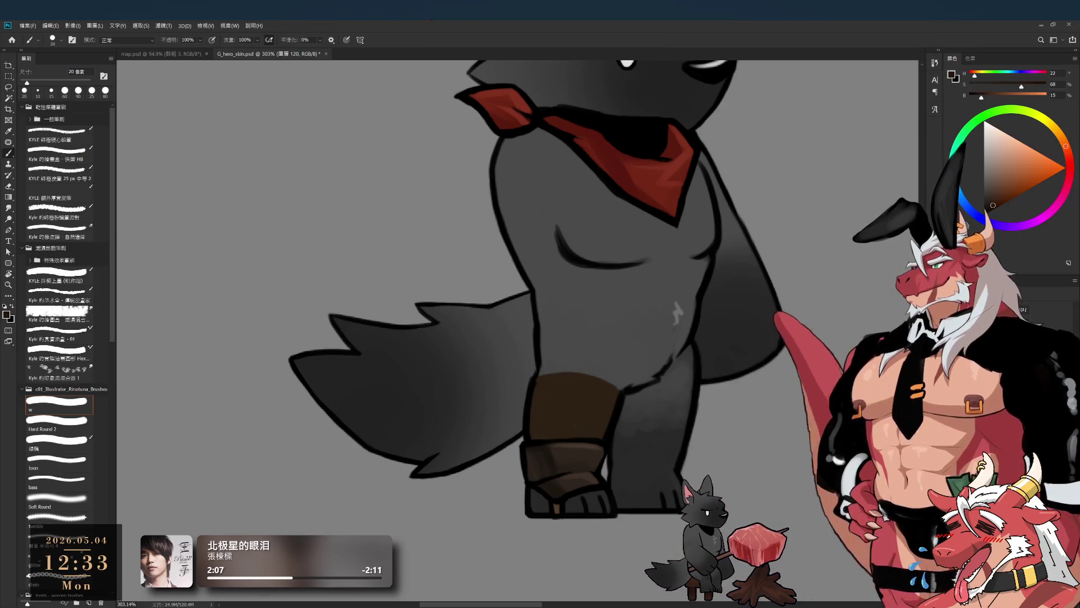
key(bracketright)
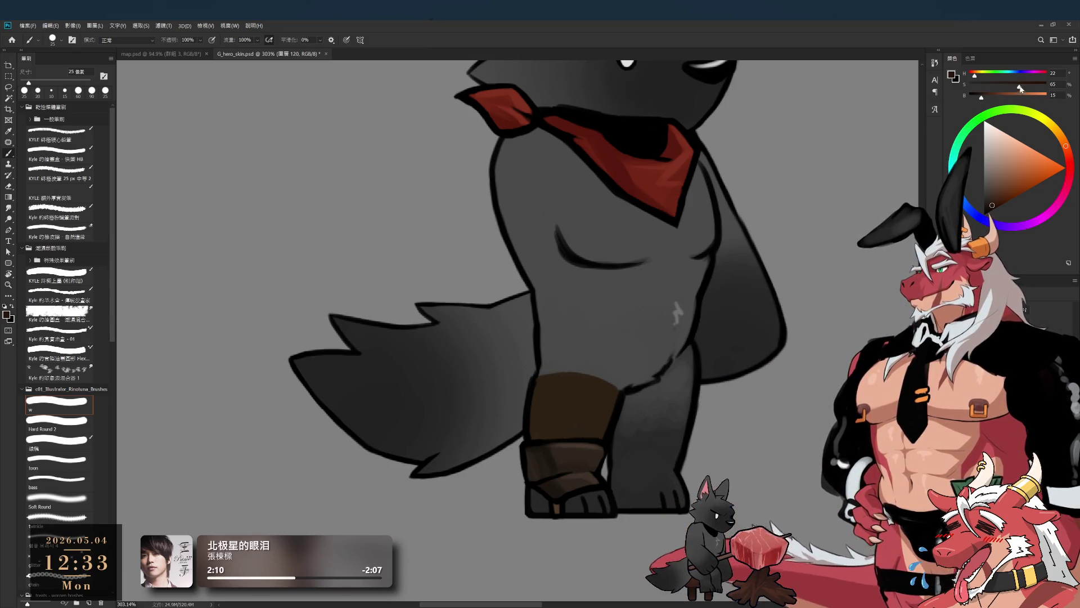
key(bracketleft)
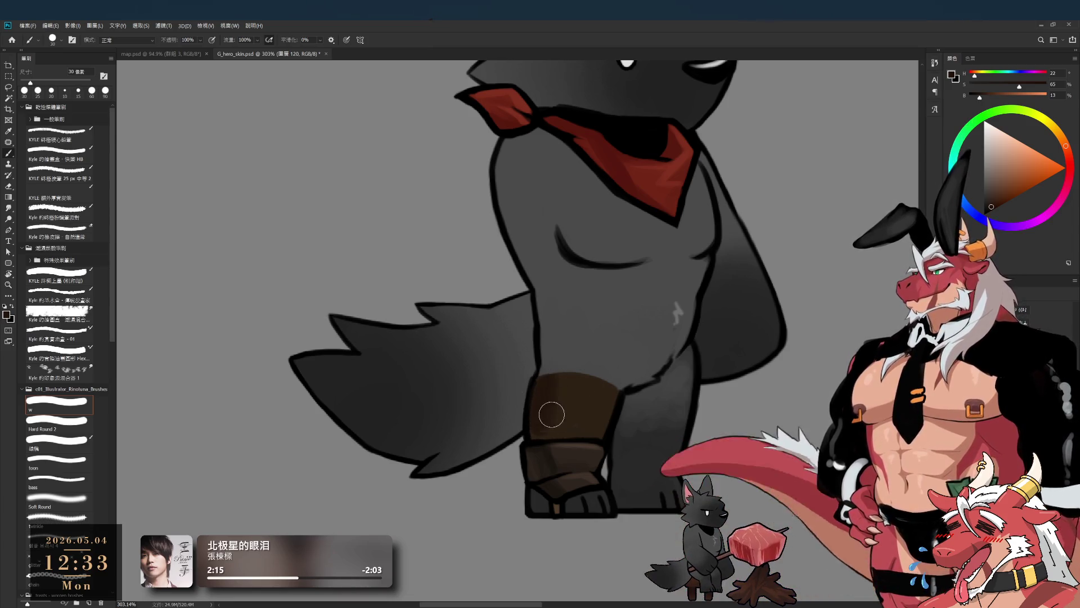
Step: Paint lighter brown shading strokes on the leg wrap with a 20 px brush
alt+click(561, 376)
key(bracketleft)
key(bracketleft)
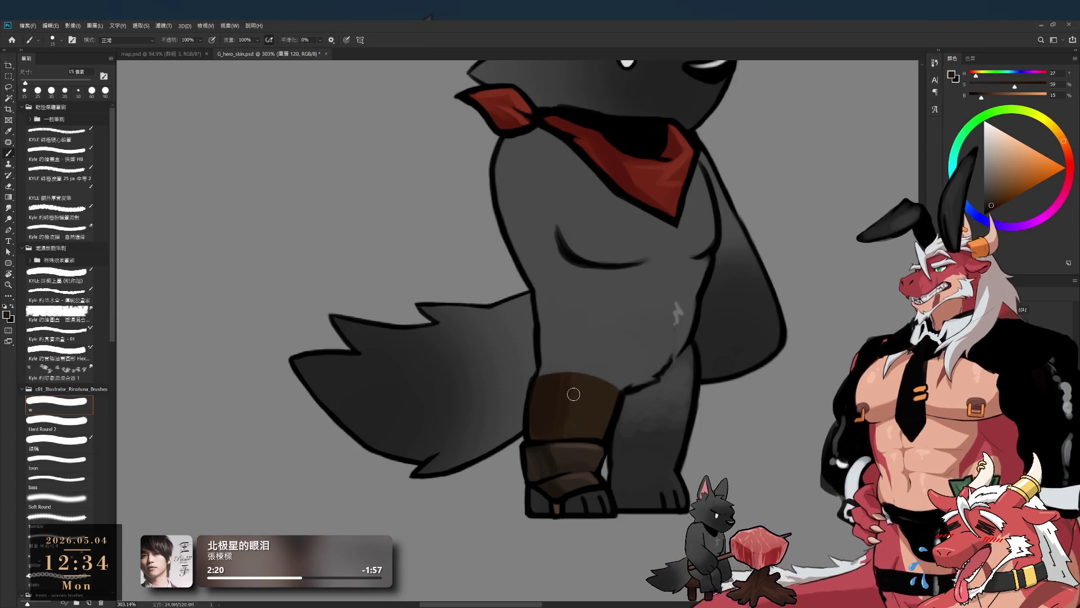
alt+click(593, 389)
key(bracketright)
key(bracketleft)
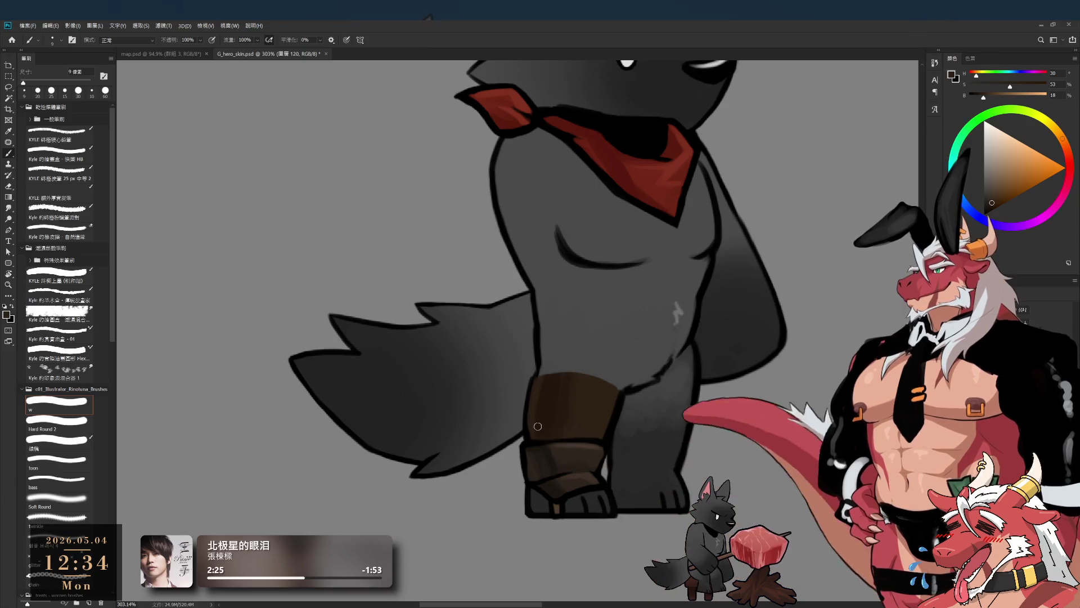
drag(530, 423, 535, 405)
scroll(535, 439, down, 3)
scroll(490, 414, down, 2)
scroll(554, 433, up, 5)
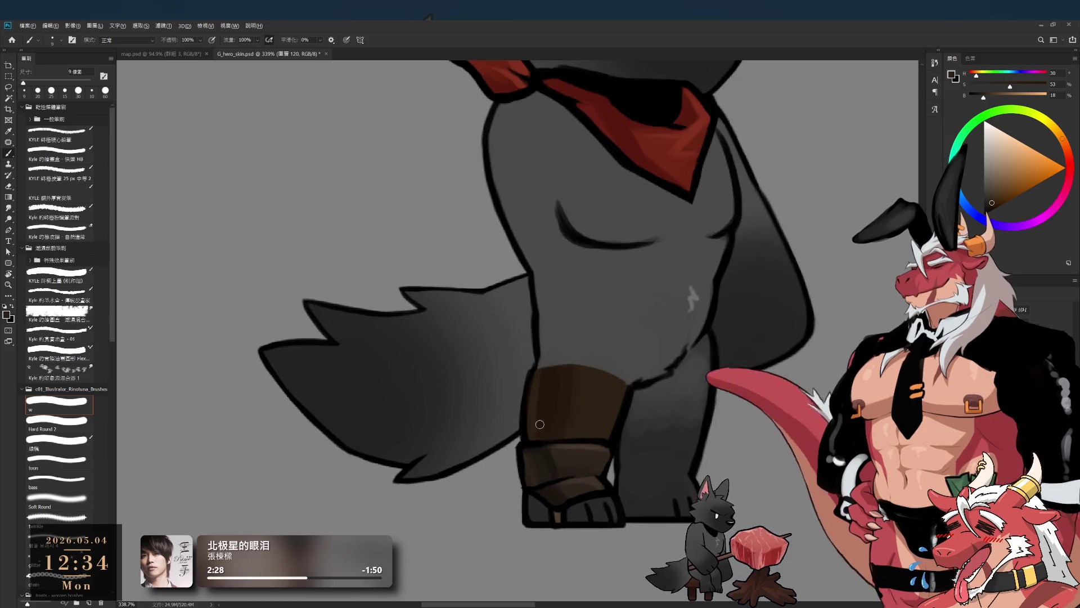
Step: Sample darker browns at 15 px, then move the leg wrap piece aside and back onto the leg
alt+click(566, 417)
key(bracketright)
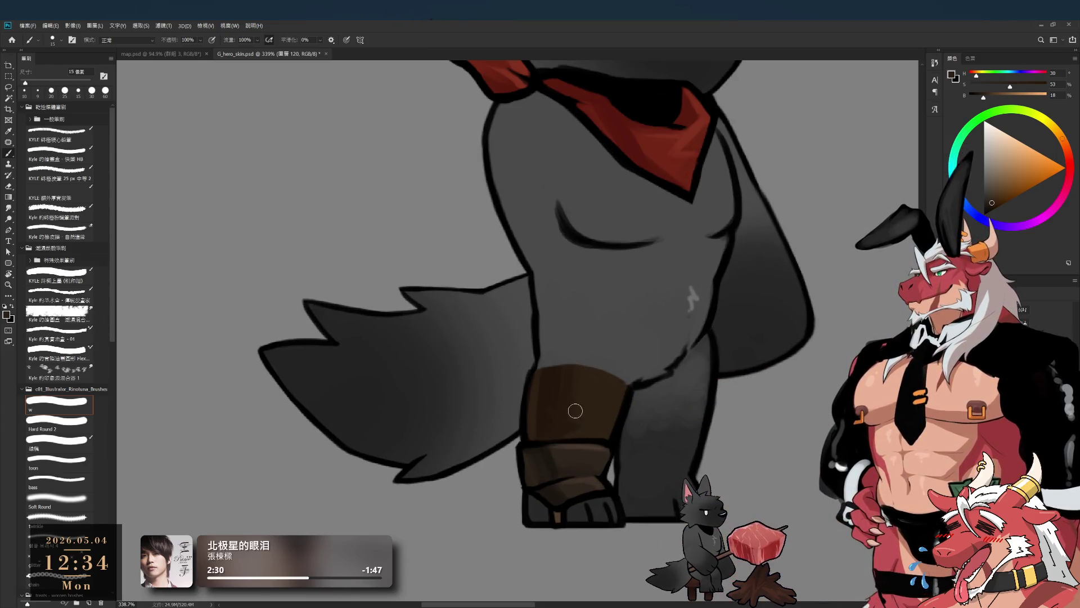
alt+click(549, 422)
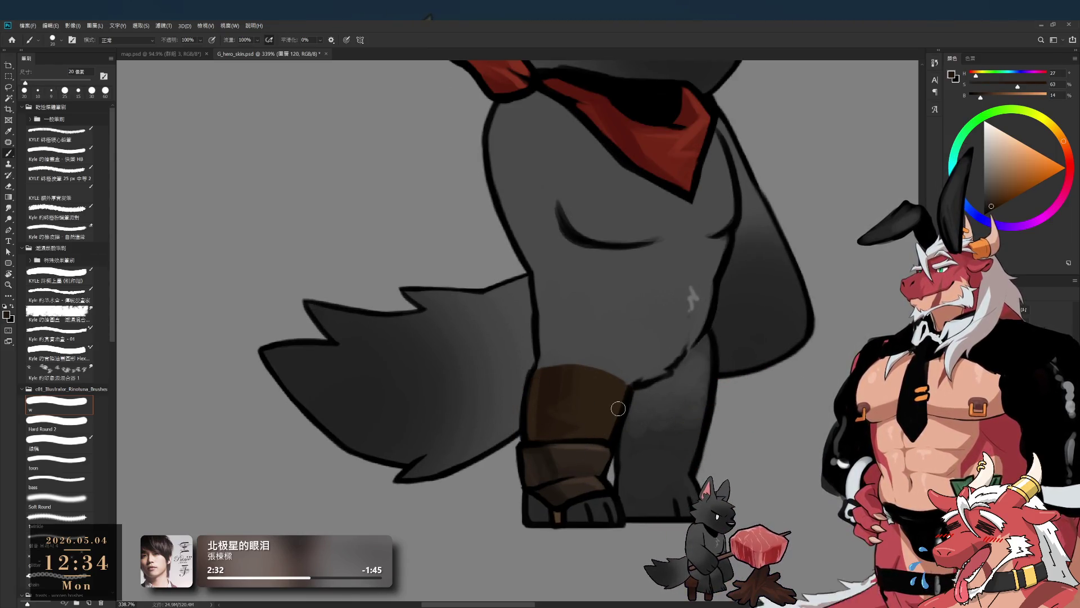
scroll(559, 449, down, 5)
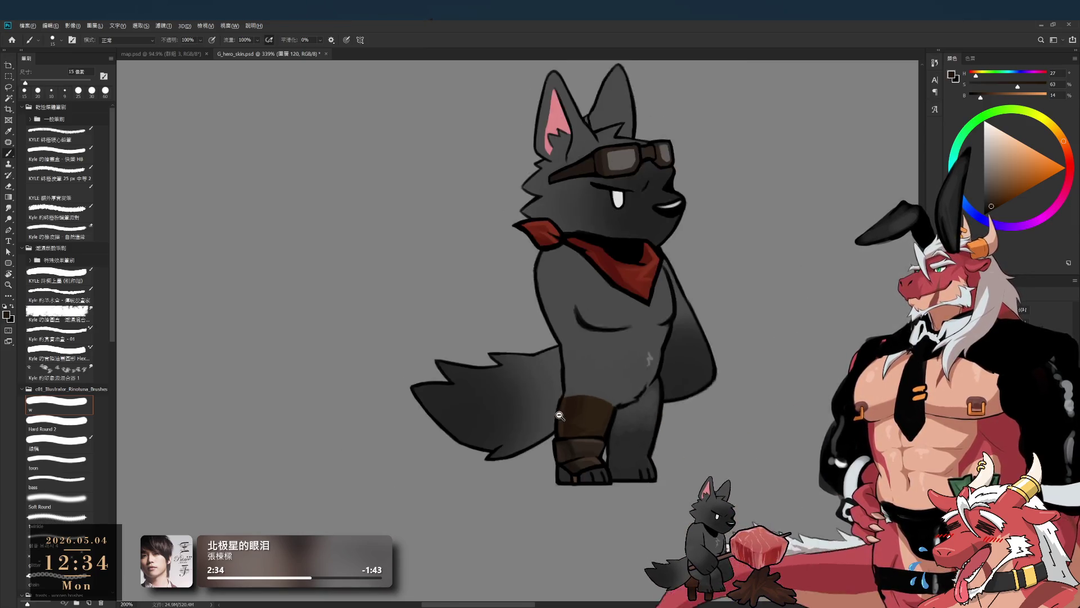
scroll(543, 421, up, 4)
mouse_move(574, 415)
mouse_down()
mouse_move(403, 434)
mouse_move(374, 375)
mouse_up()
drag(544, 386, 677, 355)
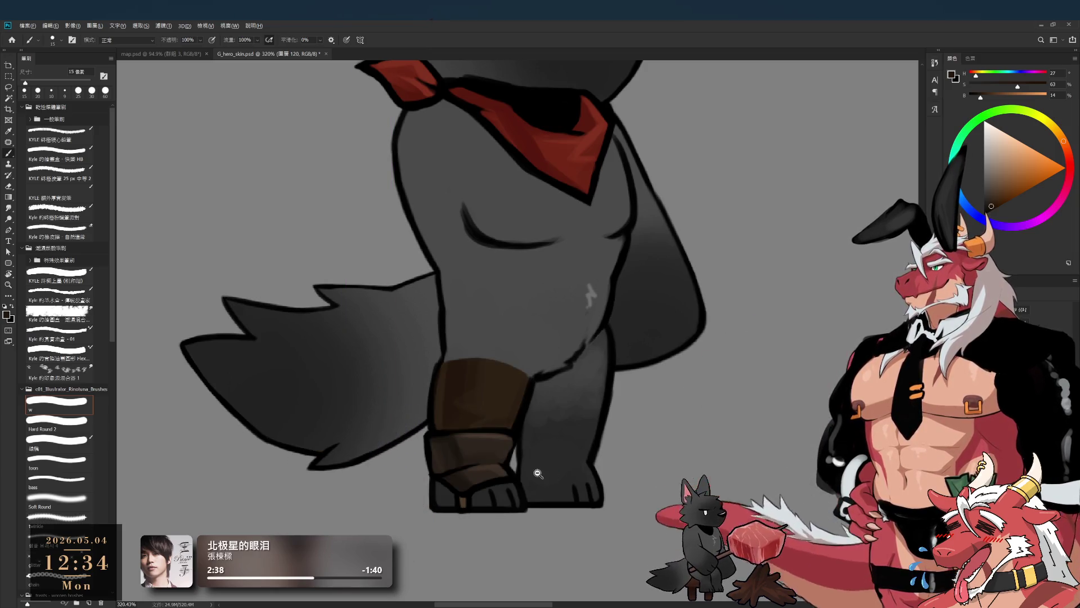
Step: Shrink the brush to 10 px and sample dark brown from the wrap
scroll(499, 462, up, 3)
key(bracketleft)
alt+click(507, 458)
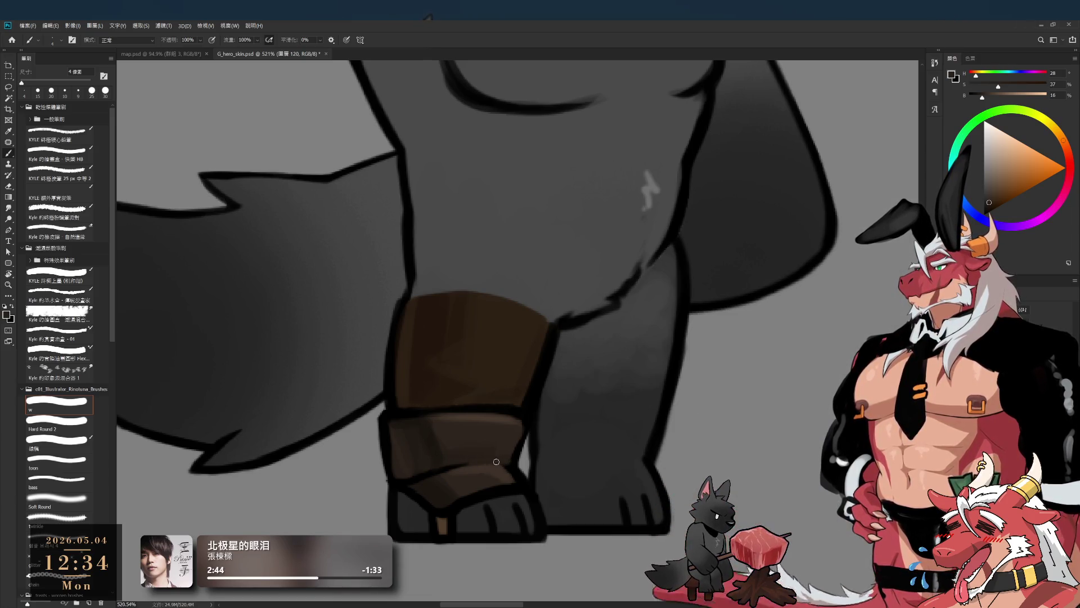
scroll(457, 469, down, 6)
scroll(437, 454, up, 3)
scroll(450, 454, up, 2)
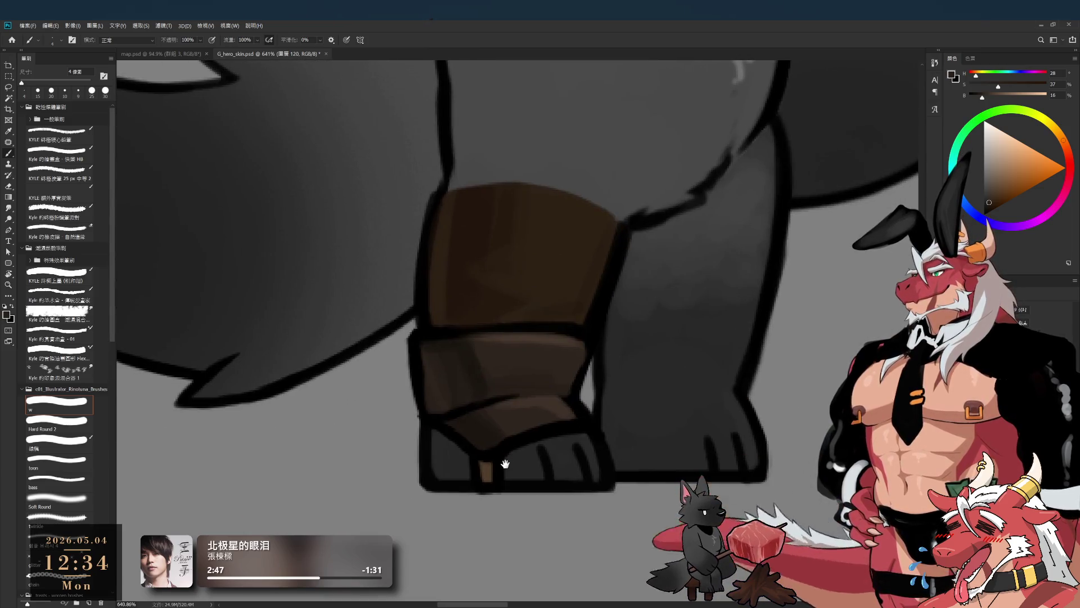
Step: Set a 40 px eraser around the wrap's lower edge, then reset the paint colour to black
scroll(507, 458, up, 2)
drag(431, 436, 509, 456)
key(e)
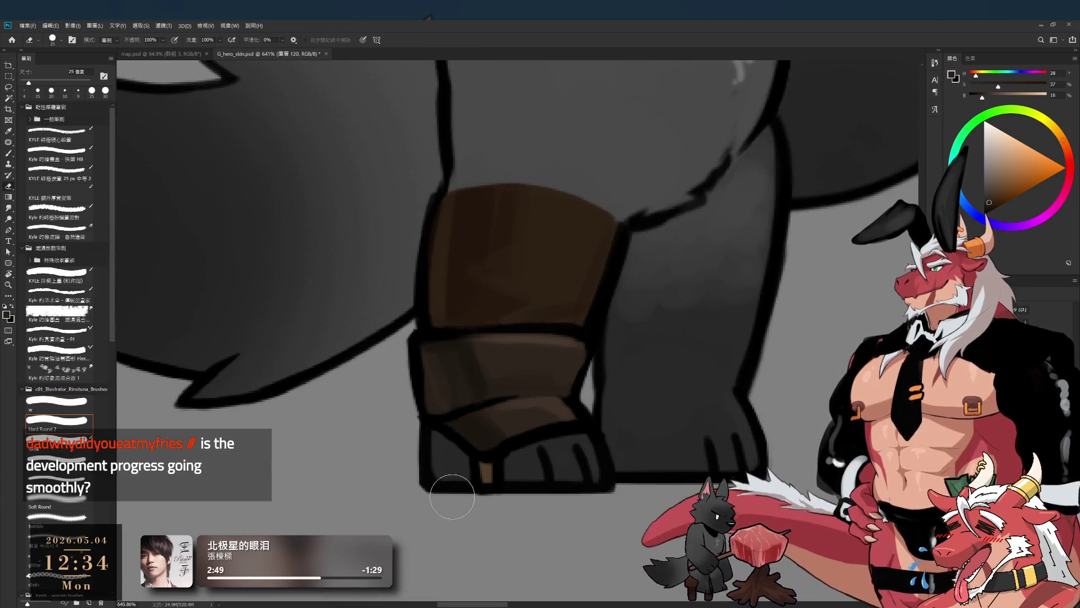
key(bracketright)
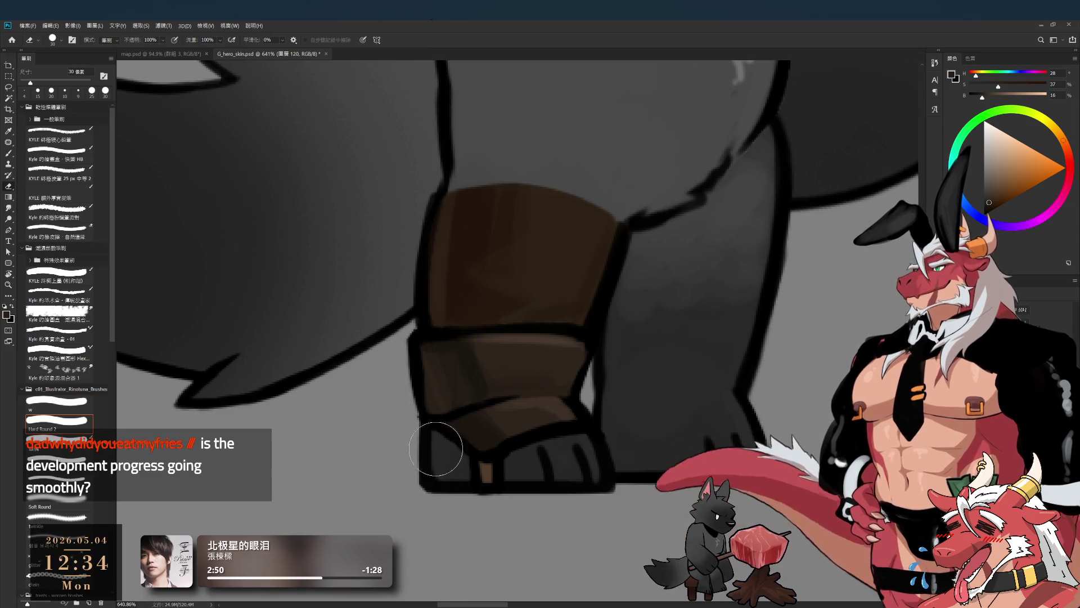
key(bracketright)
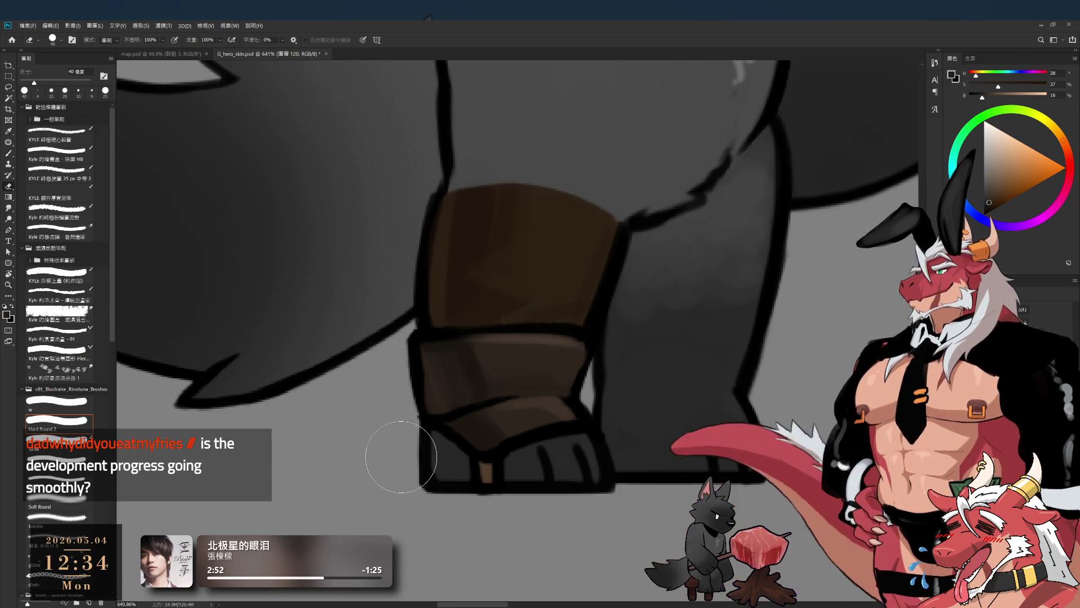
drag(386, 441, 422, 503)
key(b)
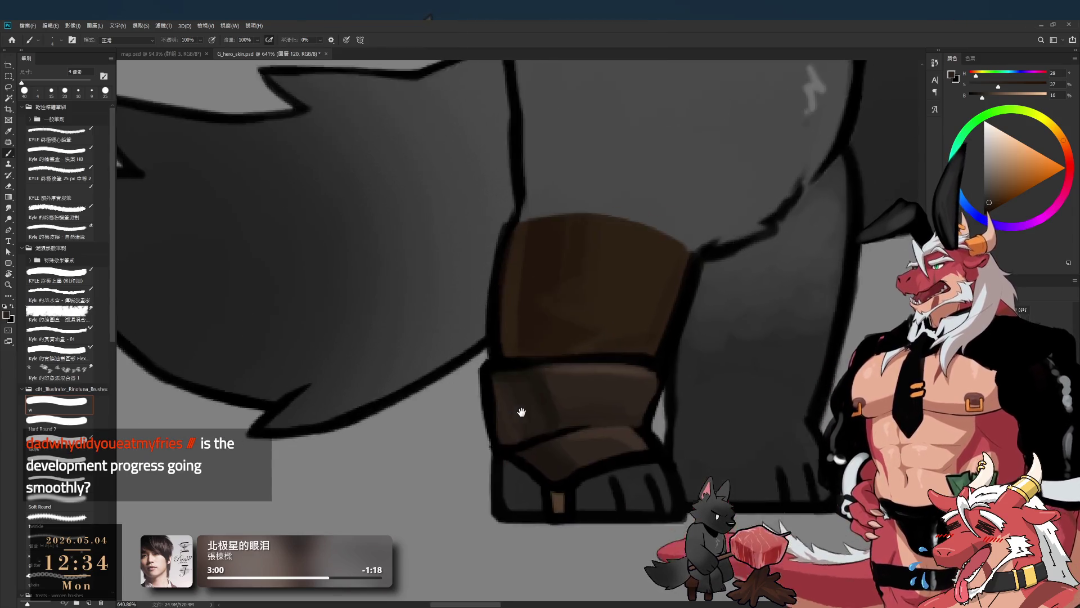
drag(443, 442, 509, 376)
key(e)
key(b)
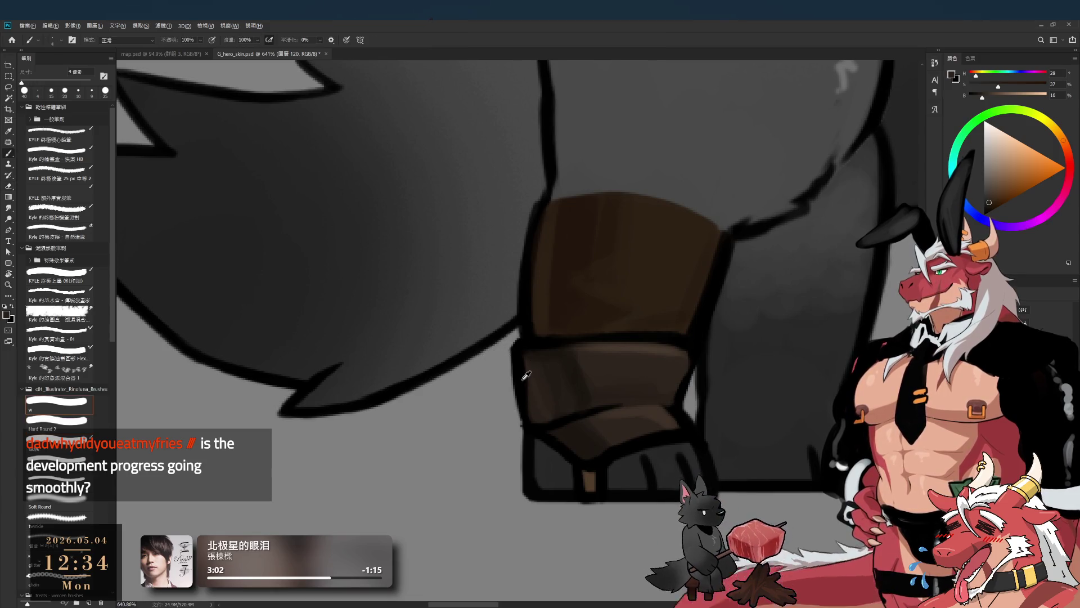
key(d)
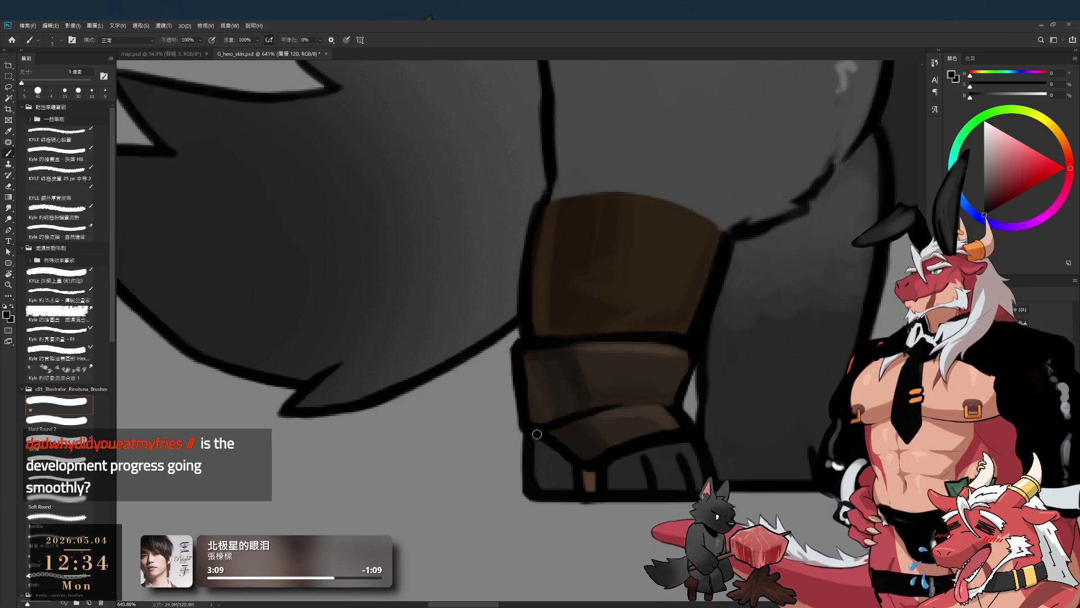
Step: Check the whole wolf, then zoom in on the leg wrap and sample its brown
mouse_move(590, 430)
mouse_down()
mouse_move(540, 441)
mouse_move(486, 354)
mouse_up()
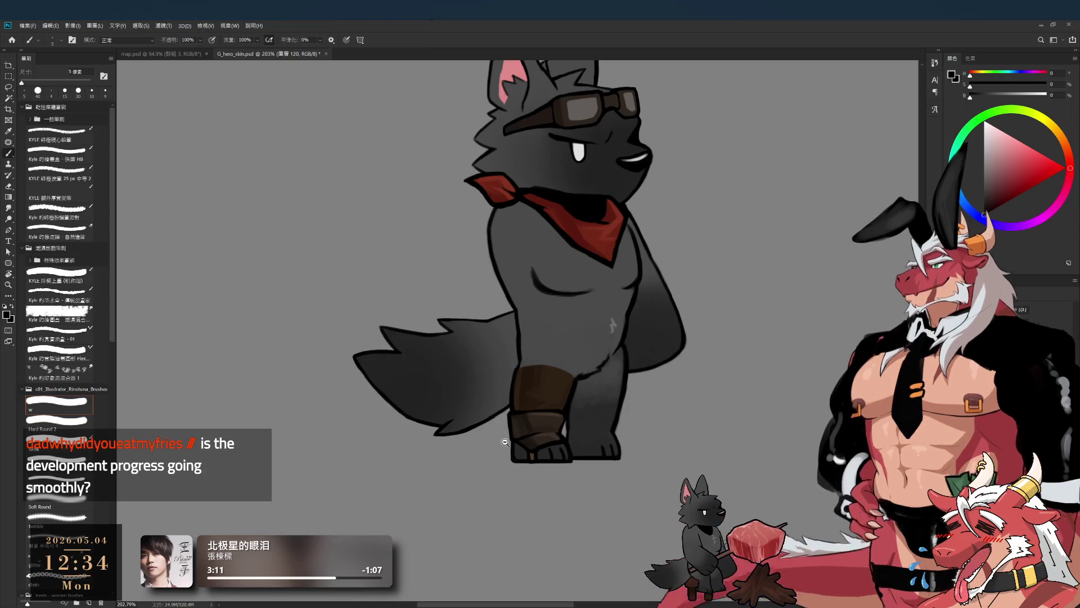
drag(506, 437, 537, 425)
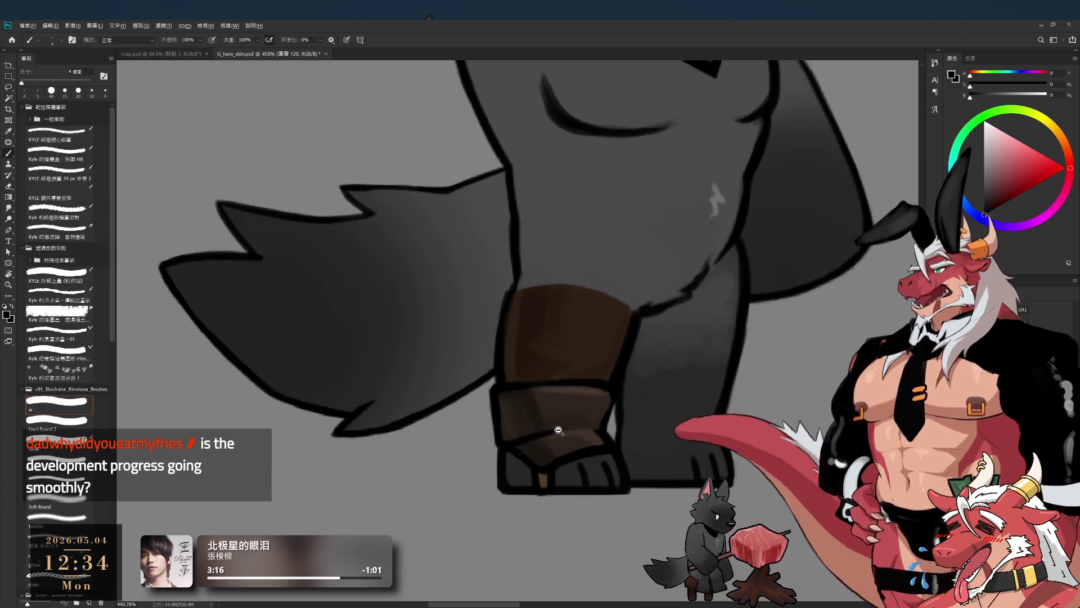
drag(585, 432, 569, 429)
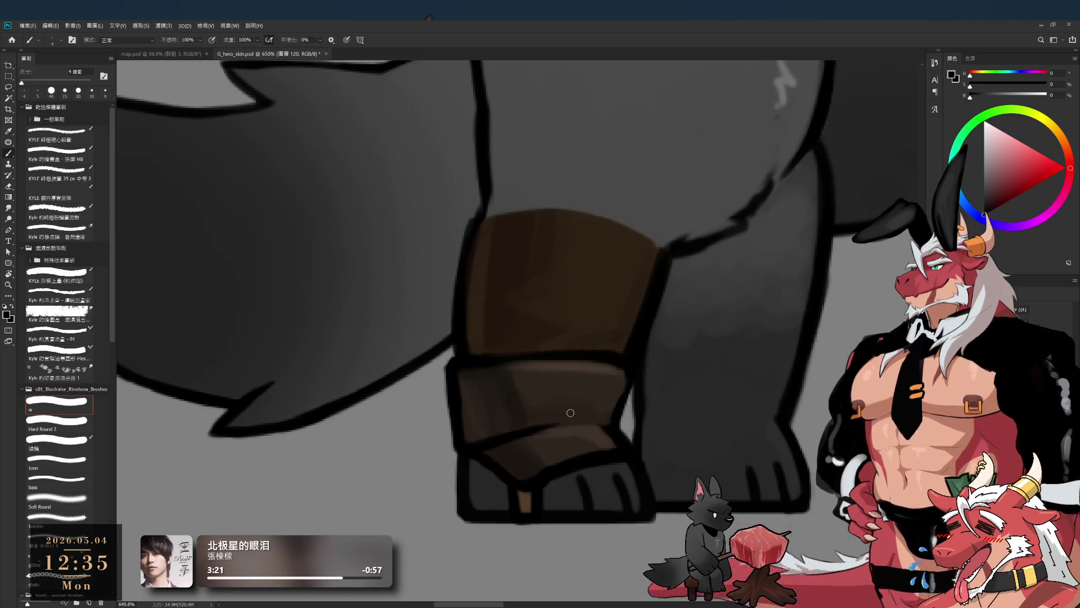
drag(570, 414, 552, 440)
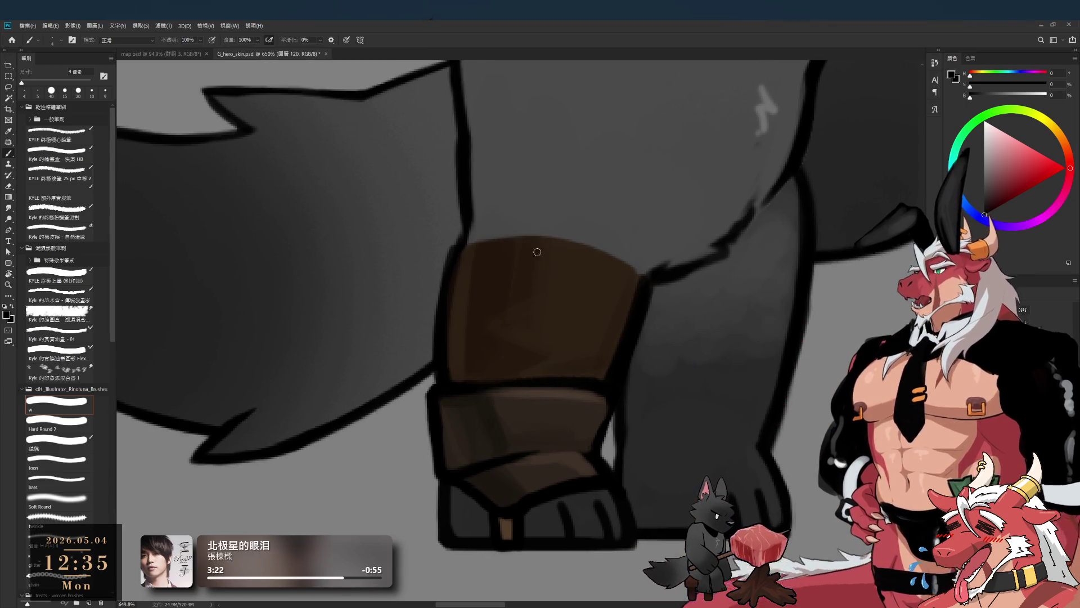
alt+click(536, 466)
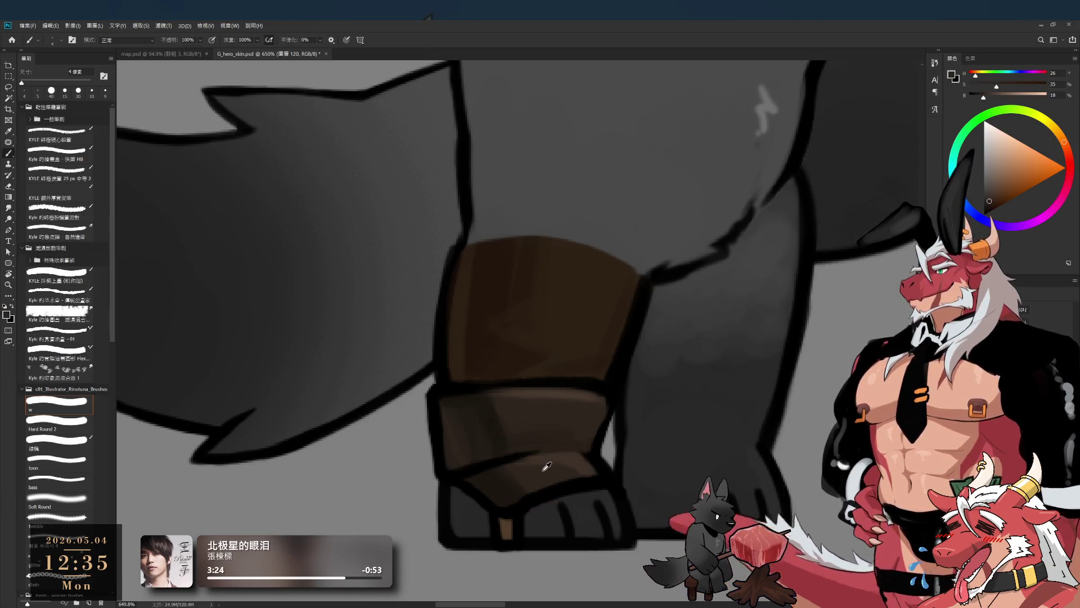
Step: Adjust the brush between 6 and 10 px while framing the leg wrap
key(bracketright)
key(bracketright)
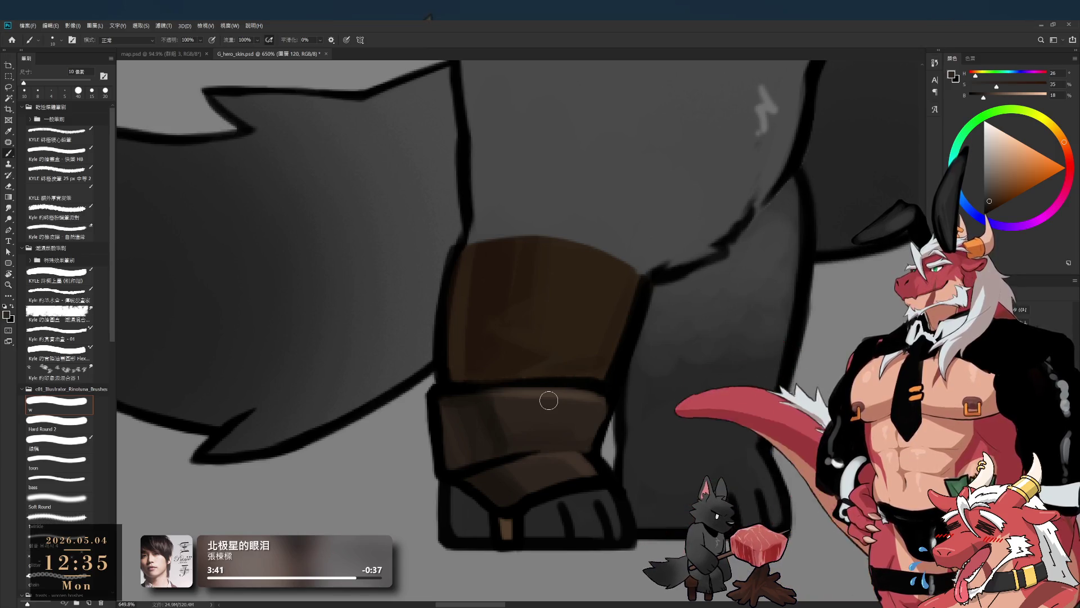
scroll(678, 339, down, 2)
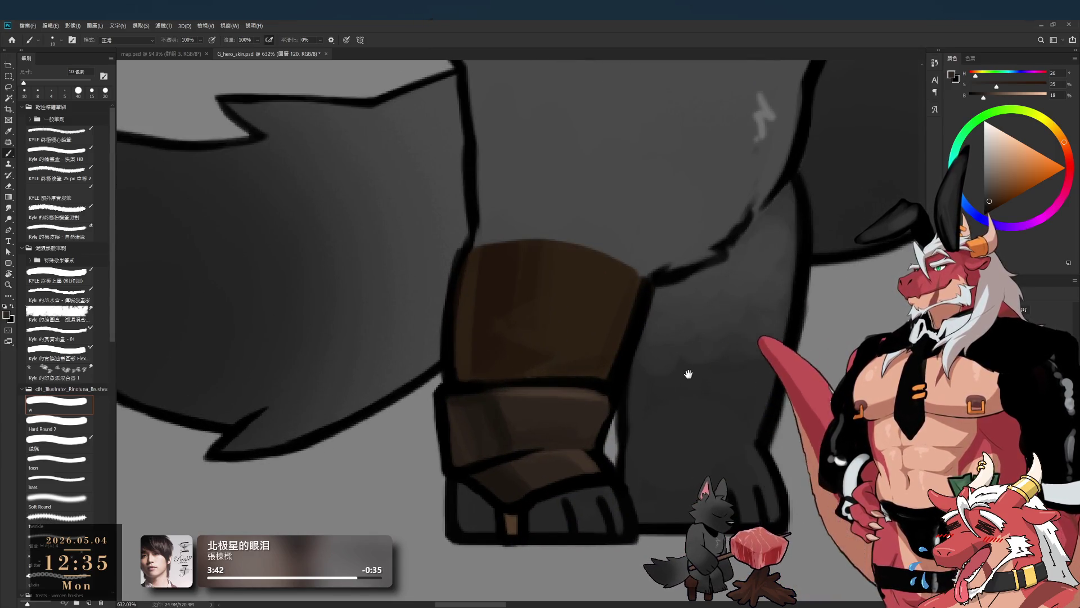
scroll(662, 502, down, 4)
scroll(679, 419, down, 1)
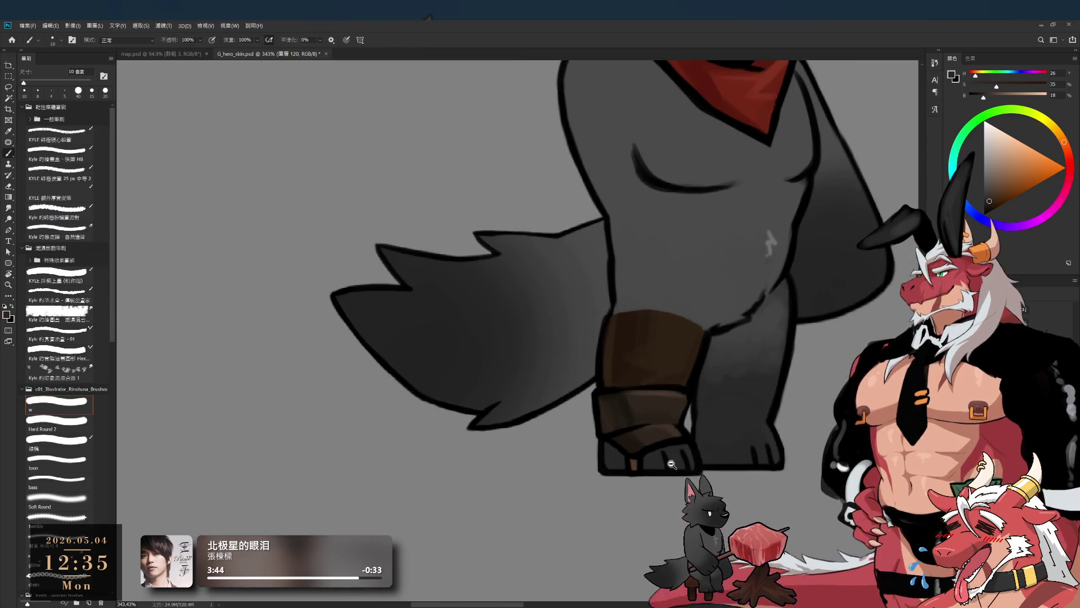
scroll(668, 462, up, 1)
scroll(695, 448, up, 1)
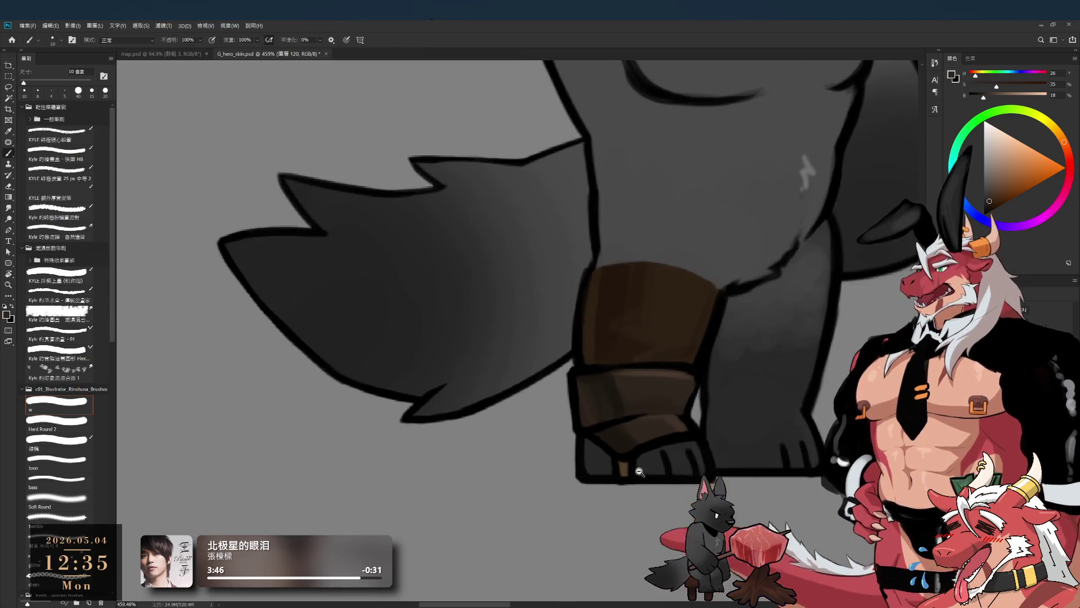
scroll(637, 470, up, 3)
key(bracketleft)
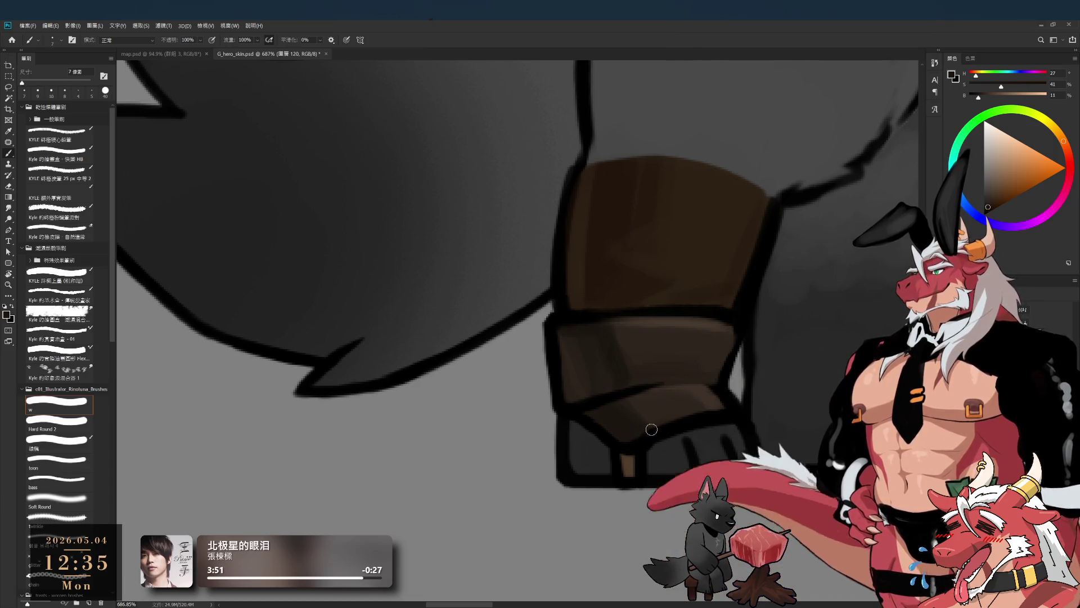
key(bracketleft)
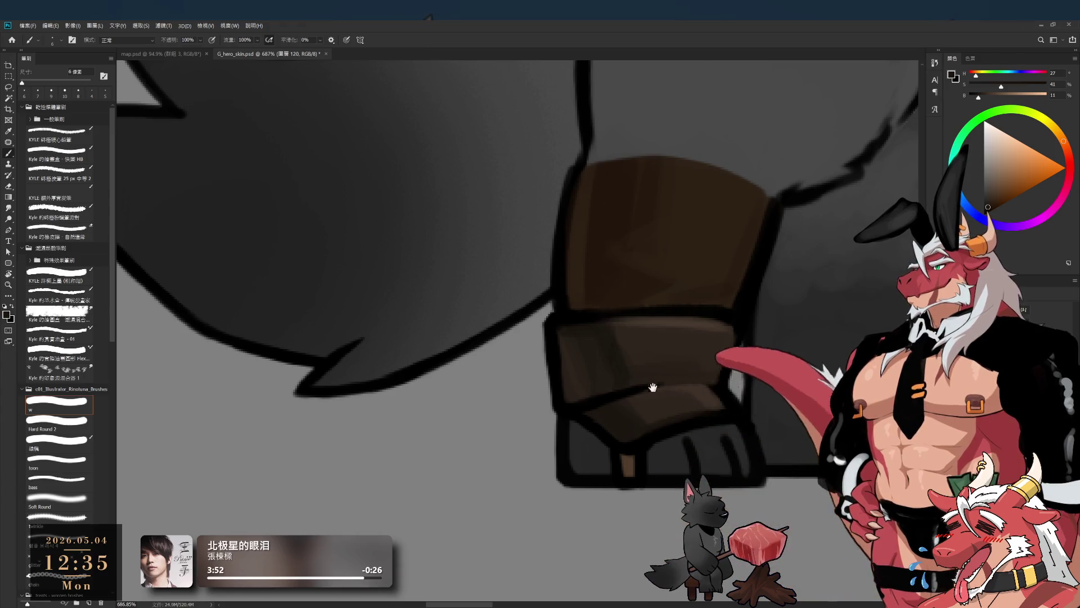
drag(657, 383, 609, 431)
key(bracketright)
key(bracketright)
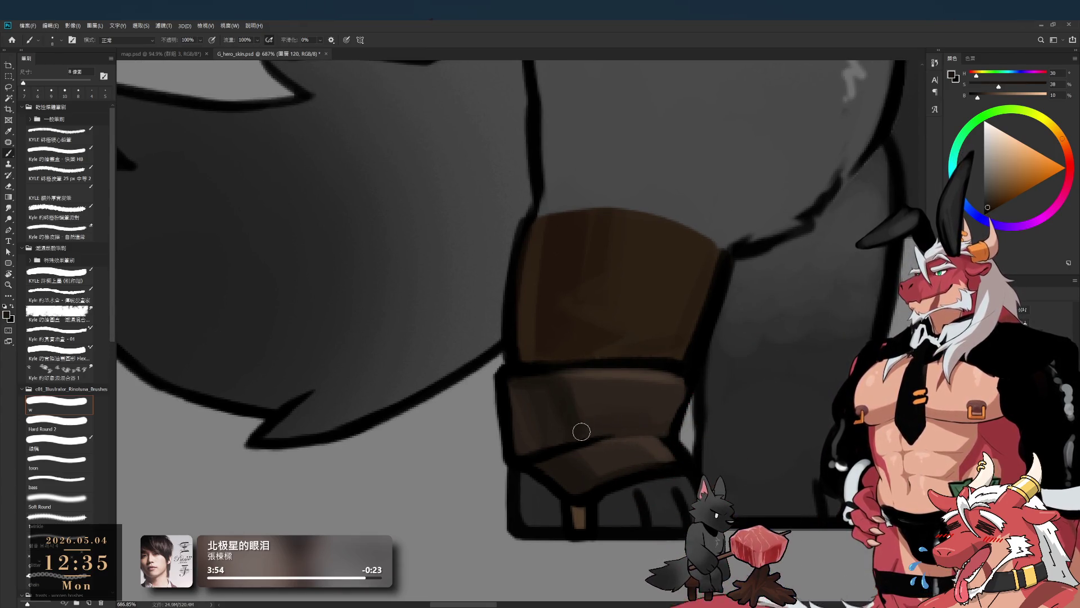
Step: Sample lighter, darker and mid browns plus the near-black outline, using a 6 px brush
alt+click(589, 396)
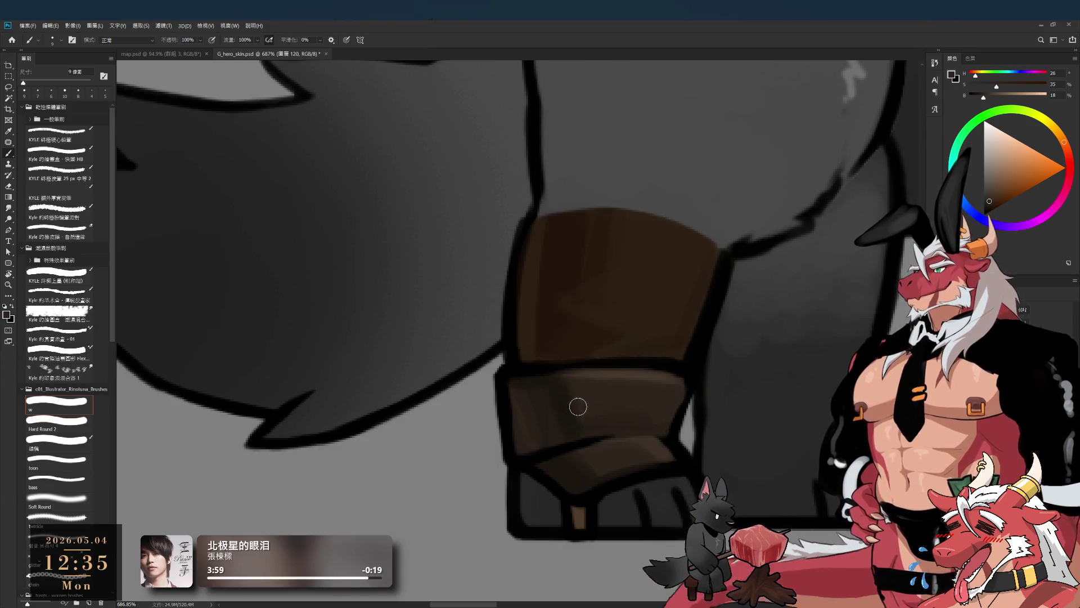
alt+click(574, 415)
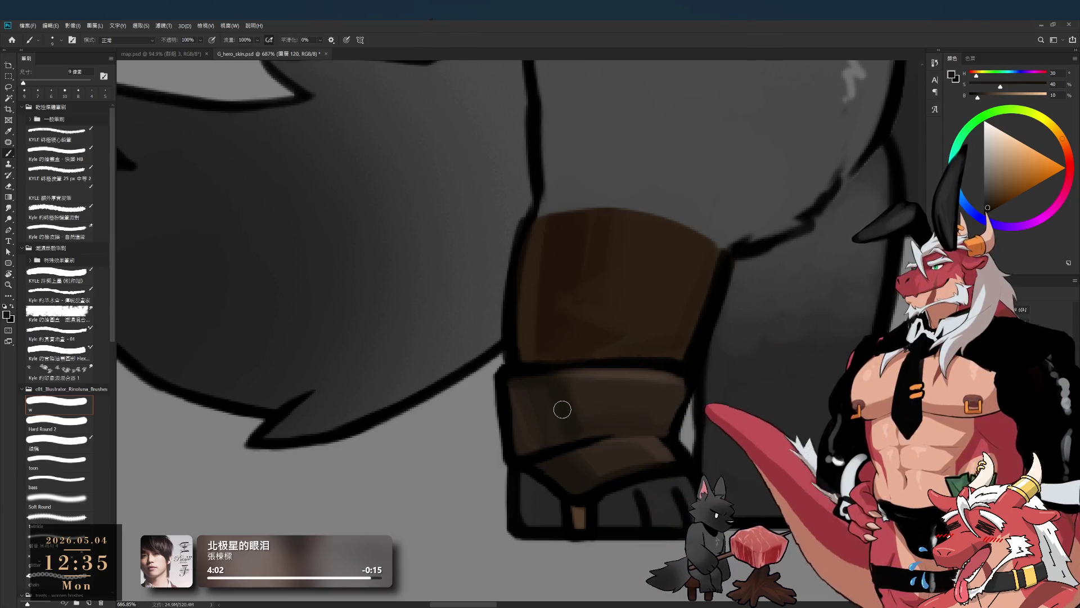
alt+click(538, 393)
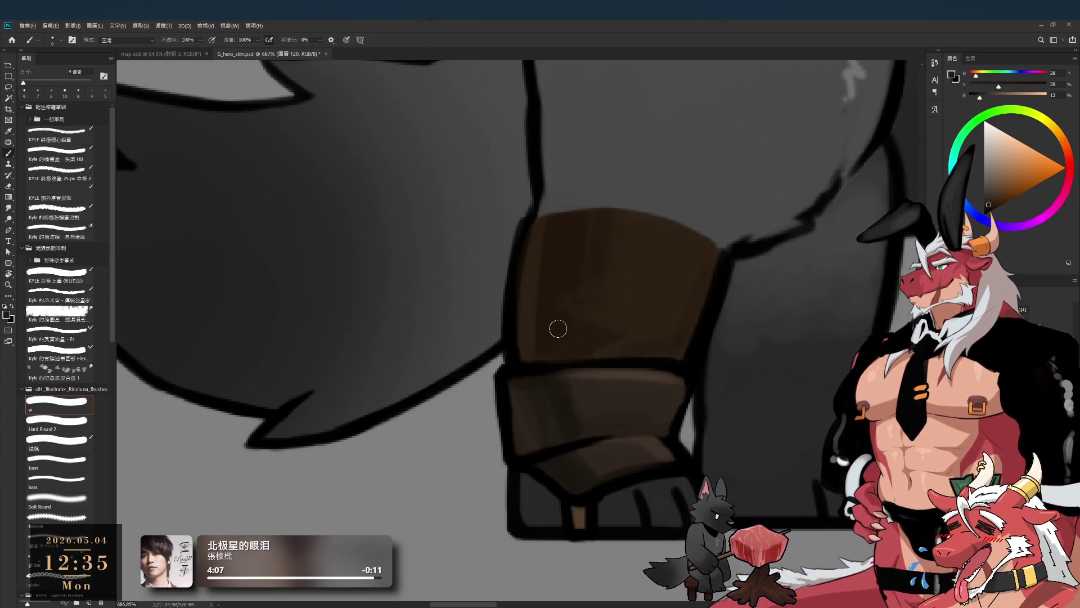
drag(691, 397, 640, 352)
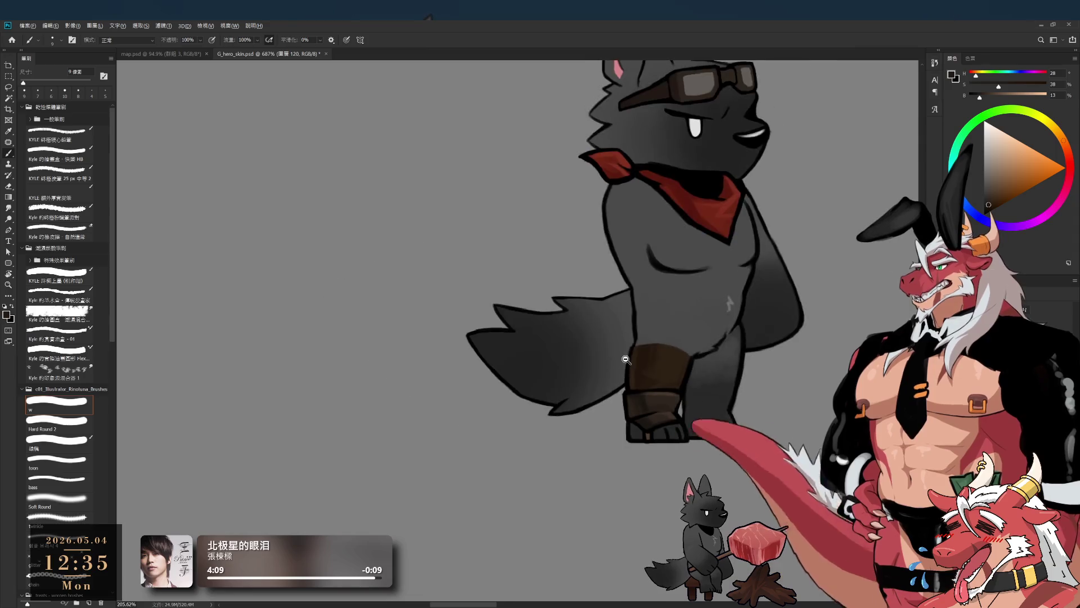
drag(666, 413, 689, 405)
alt+click(693, 364)
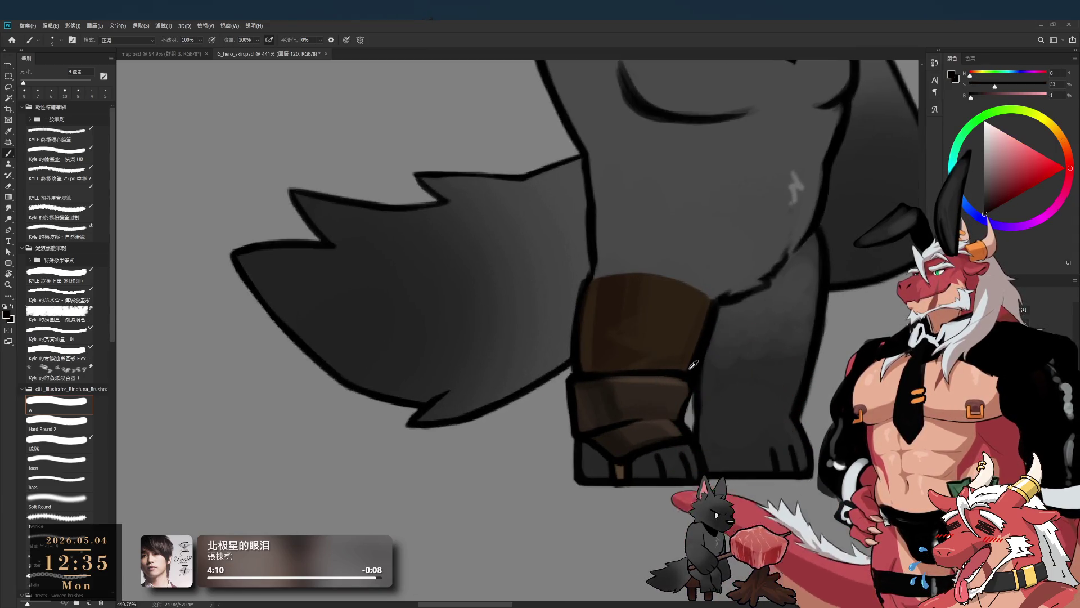
key(bracketleft)
key(bracketleft)
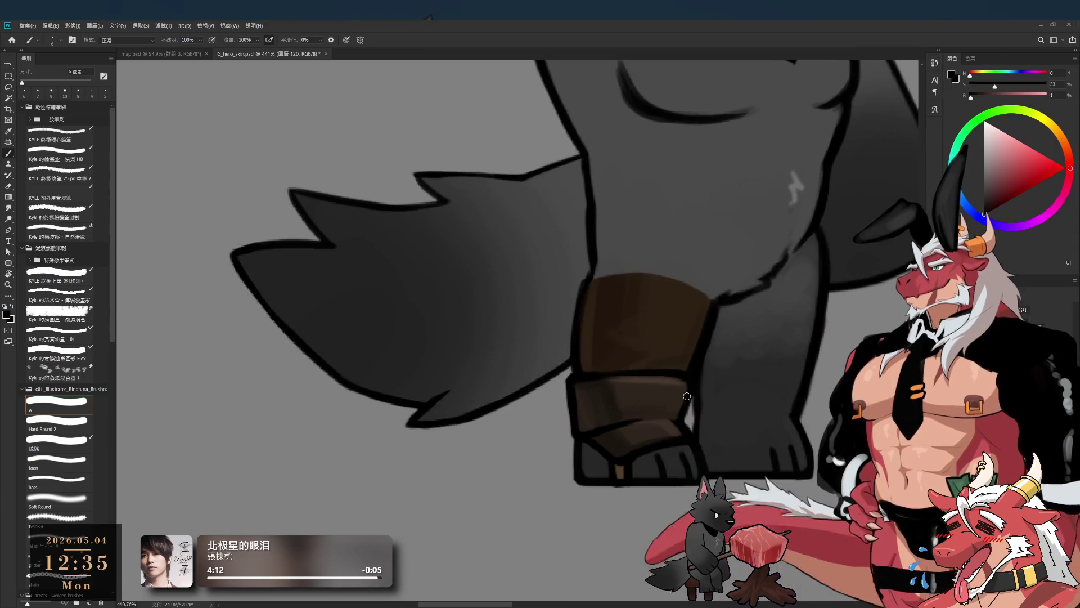
Step: Frame and rotate the view on the leg wrap, adjust the hue and sample dark brown at 5 px
drag(690, 389, 623, 454)
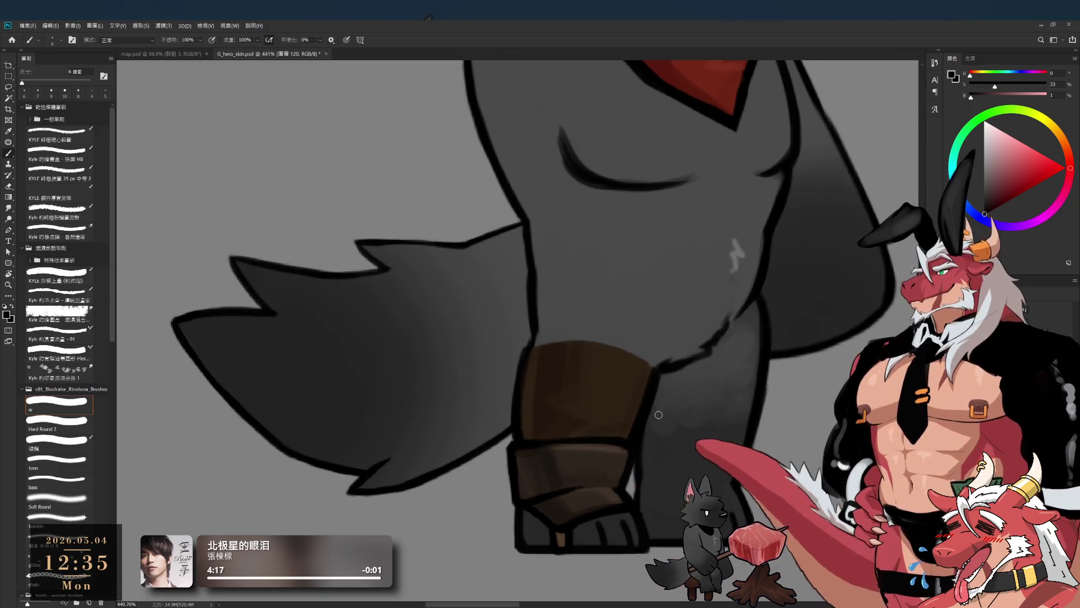
drag(658, 437, 627, 414)
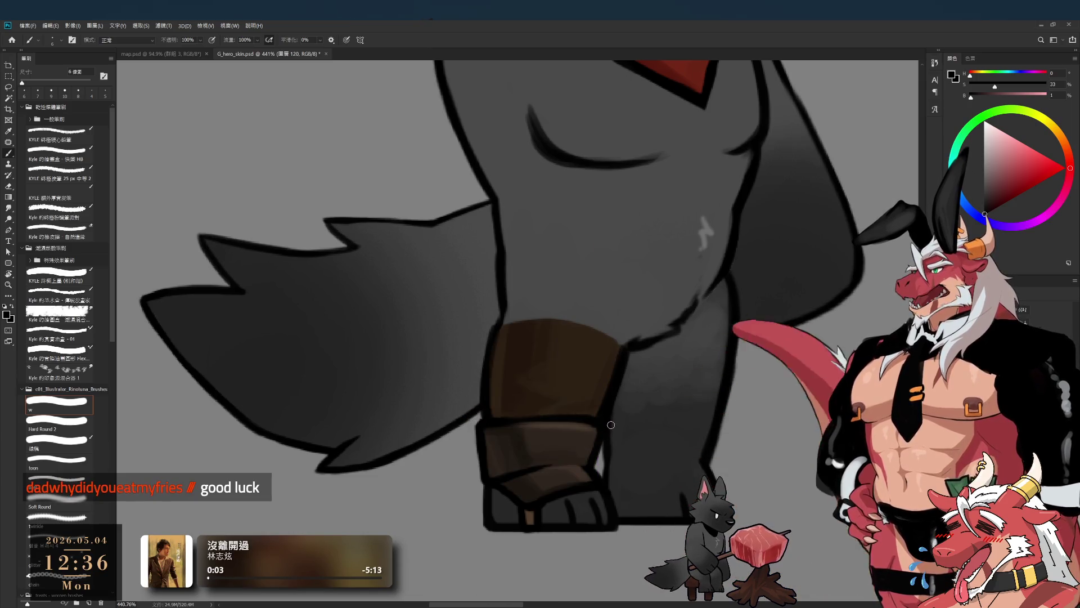
drag(612, 425, 606, 468)
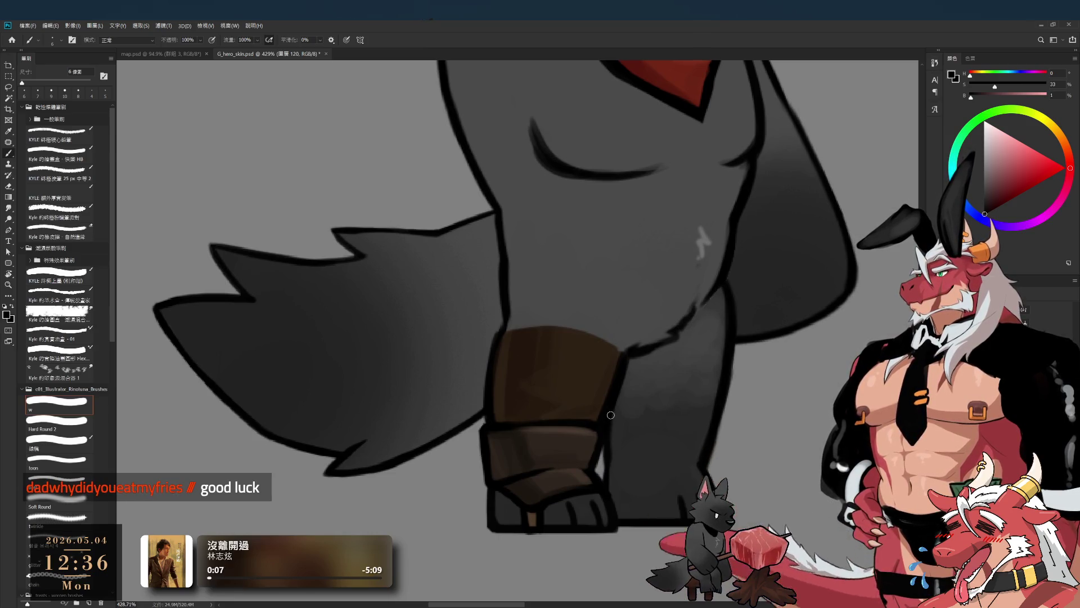
drag(608, 351, 658, 331)
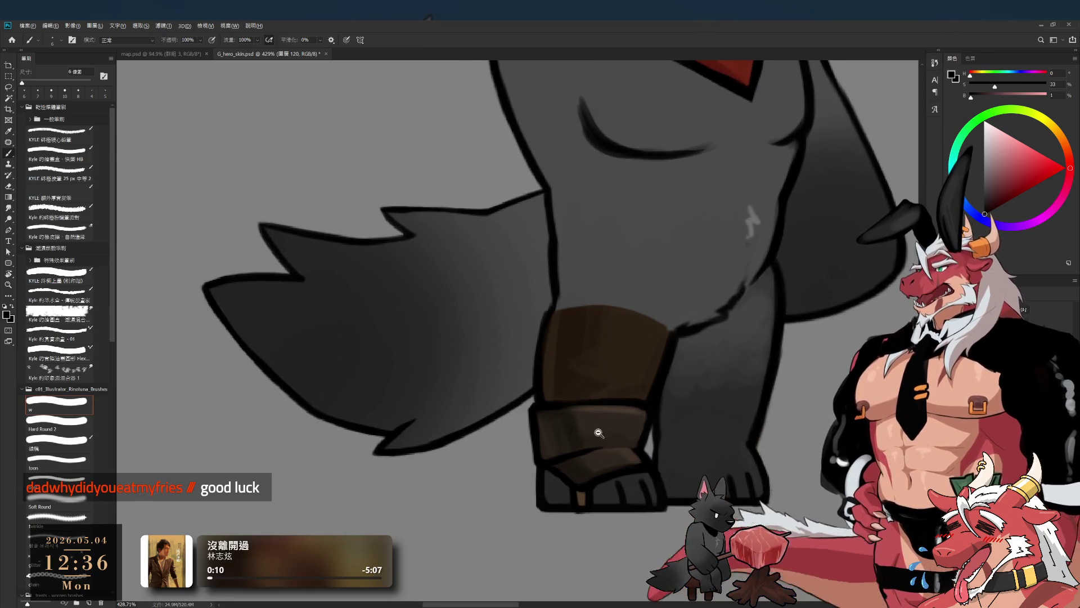
drag(597, 433, 630, 430)
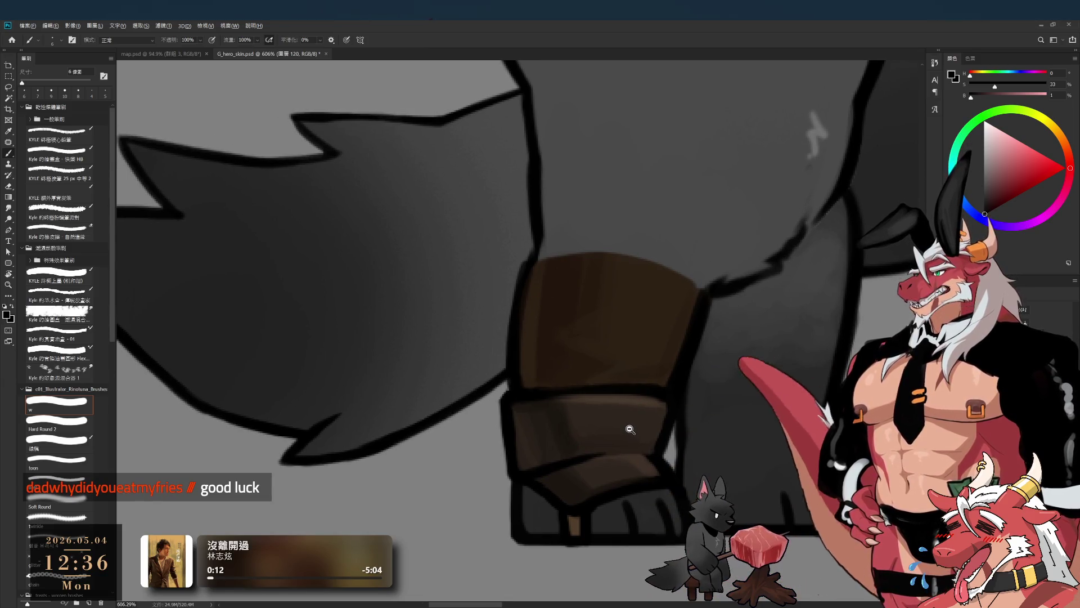
drag(625, 448, 610, 434)
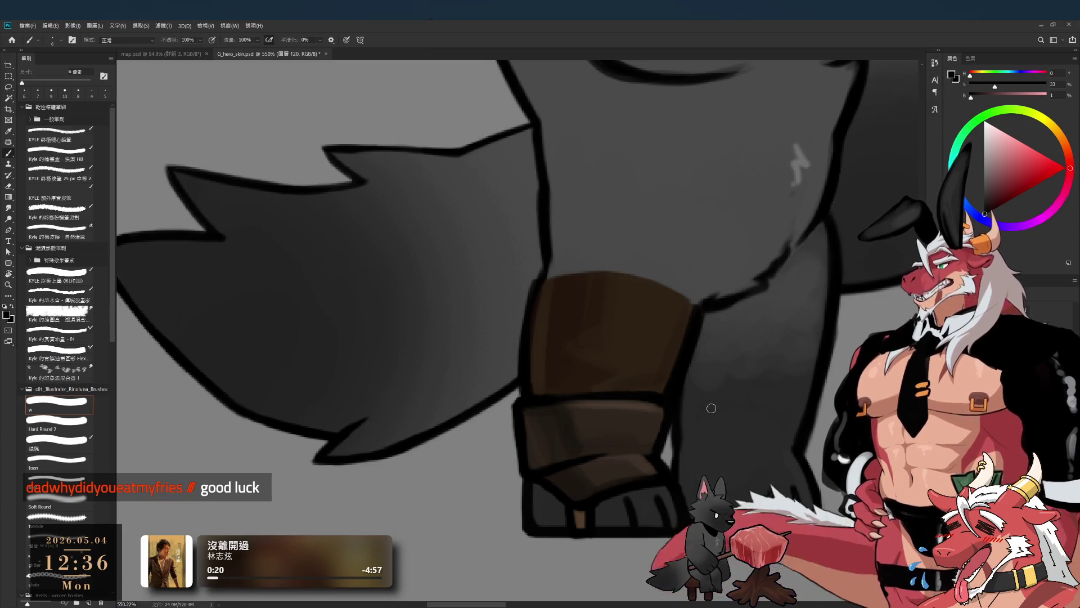
key(r)
drag(695, 432, 657, 438)
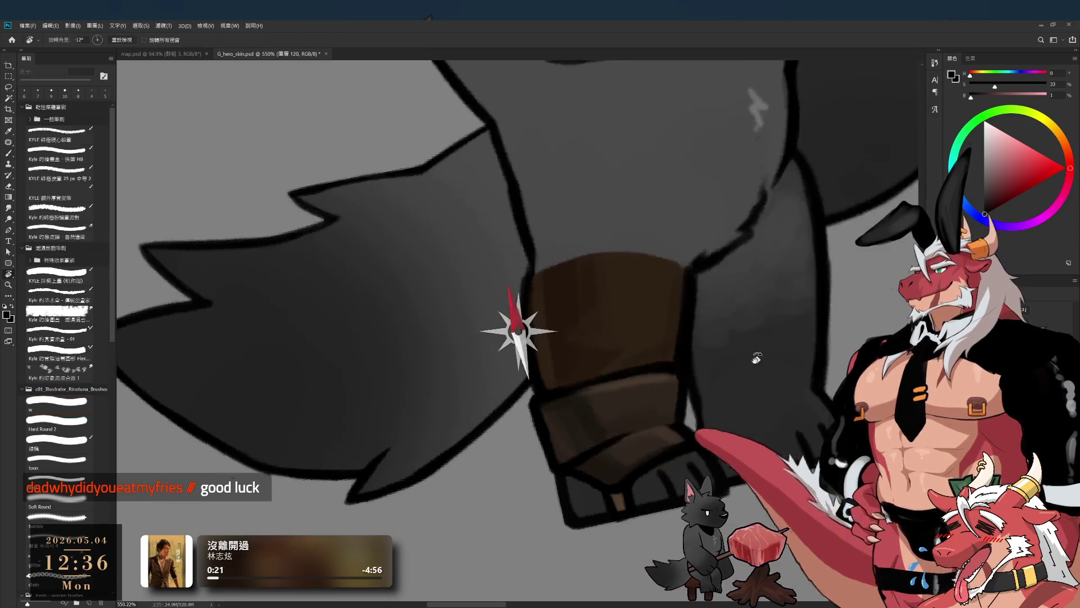
key(b)
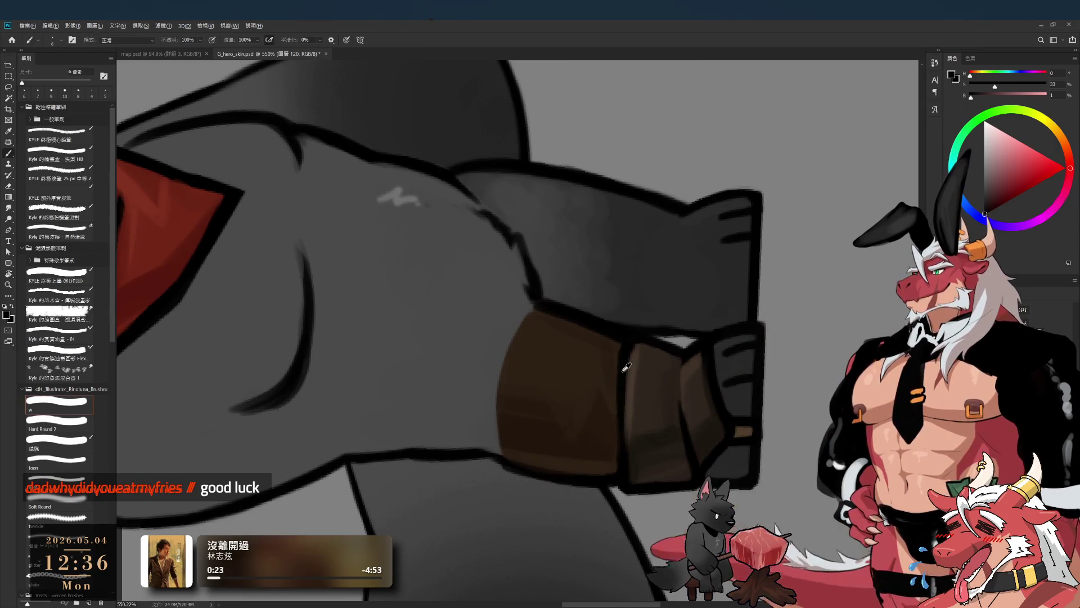
alt+click(631, 441)
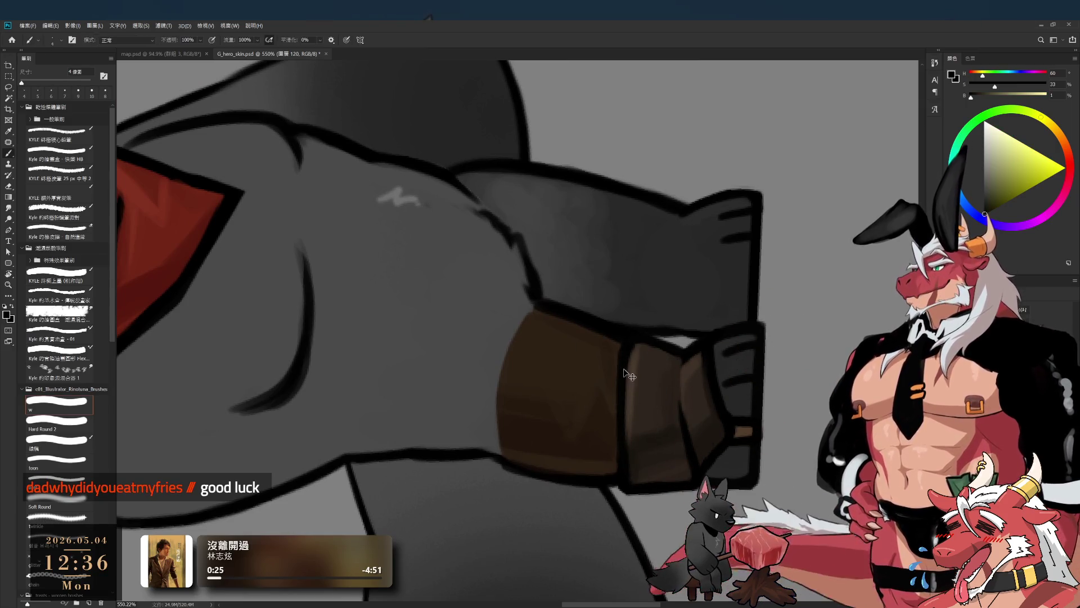
key(bracketright)
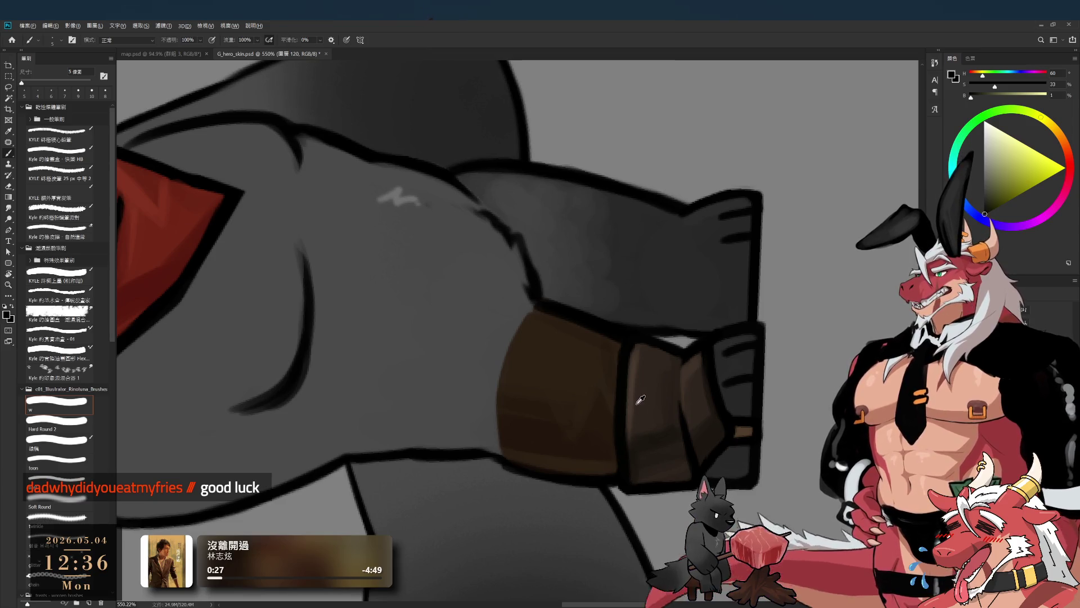
alt+click(634, 401)
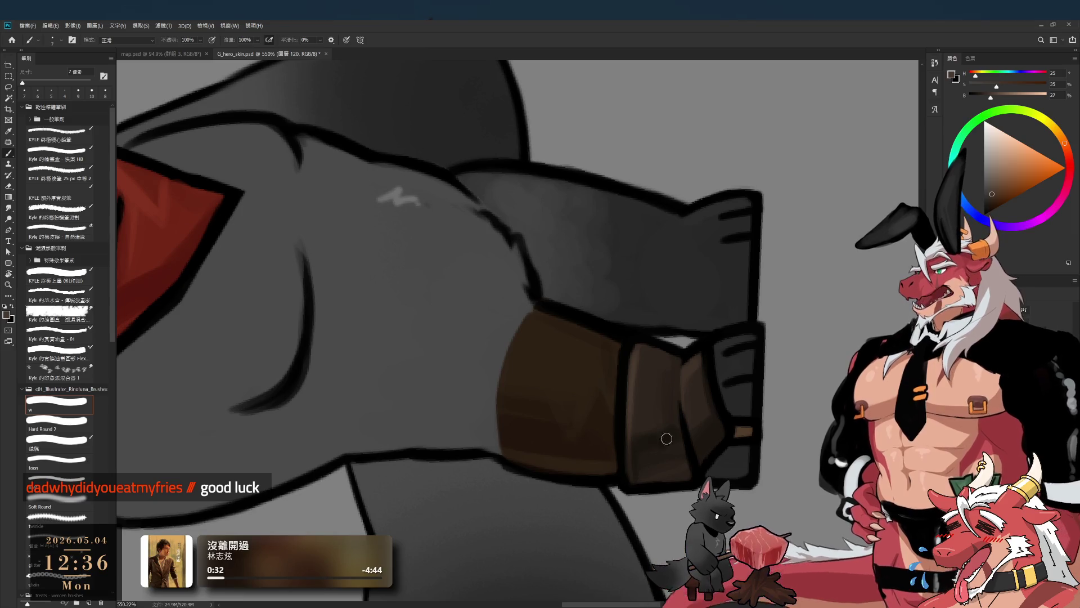
Step: Rotate the canvas back upright and sample near-black and dark brown with a slightly larger brush
key(r)
mouse_move(661, 444)
mouse_down()
mouse_move(606, 372)
mouse_move(473, 403)
mouse_move(634, 415)
mouse_up()
key(b)
alt+click(516, 404)
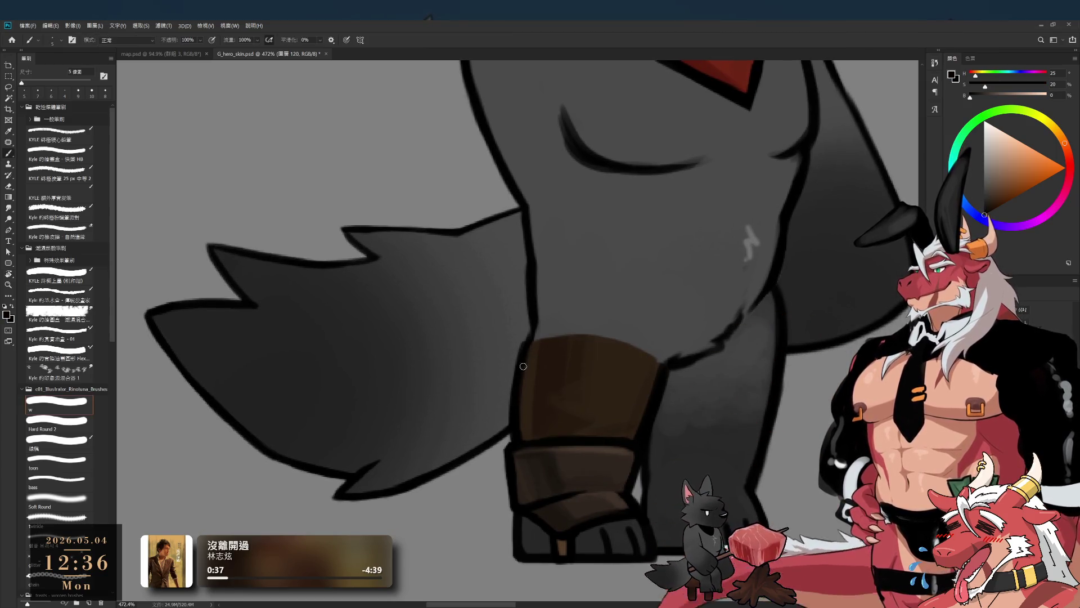
key(bracketright)
alt+click(522, 414)
mouse_move(518, 381)
mouse_down()
mouse_move(470, 330)
mouse_move(518, 328)
mouse_up()
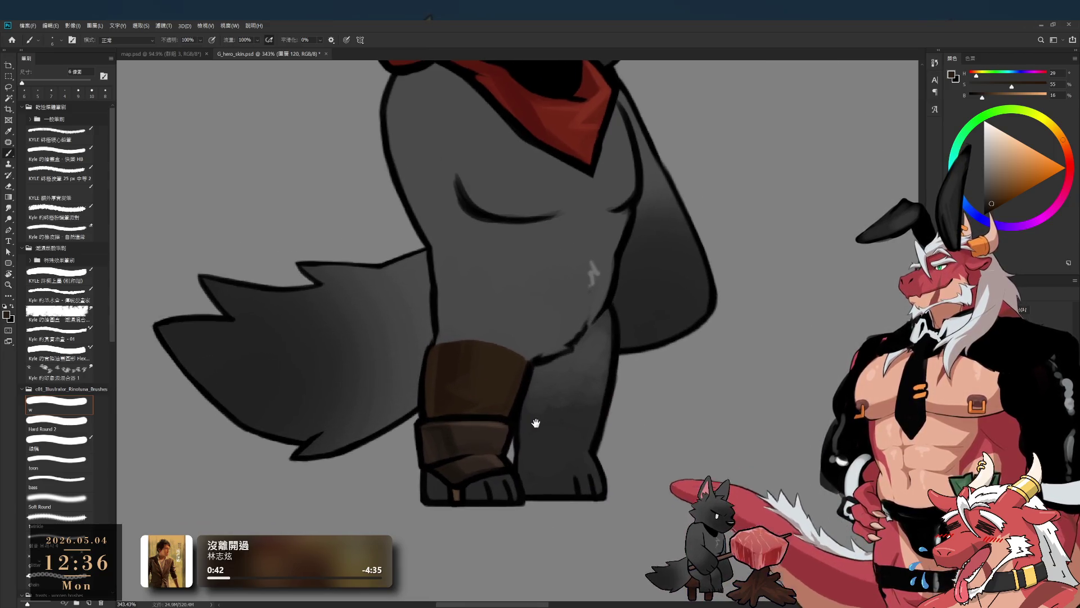
scroll(517, 328, down, 3)
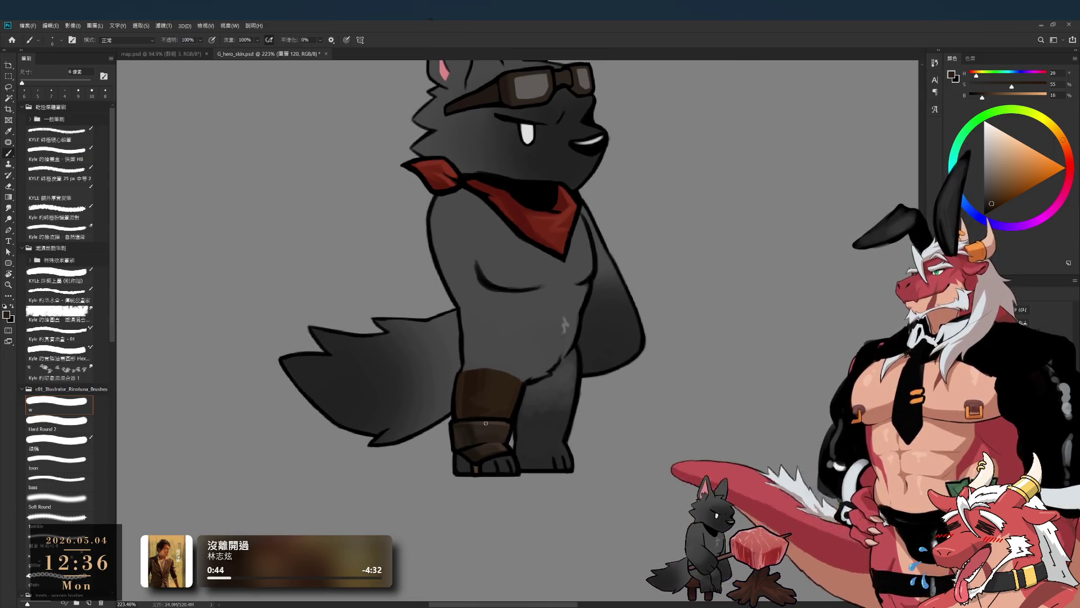
drag(509, 344, 742, 300)
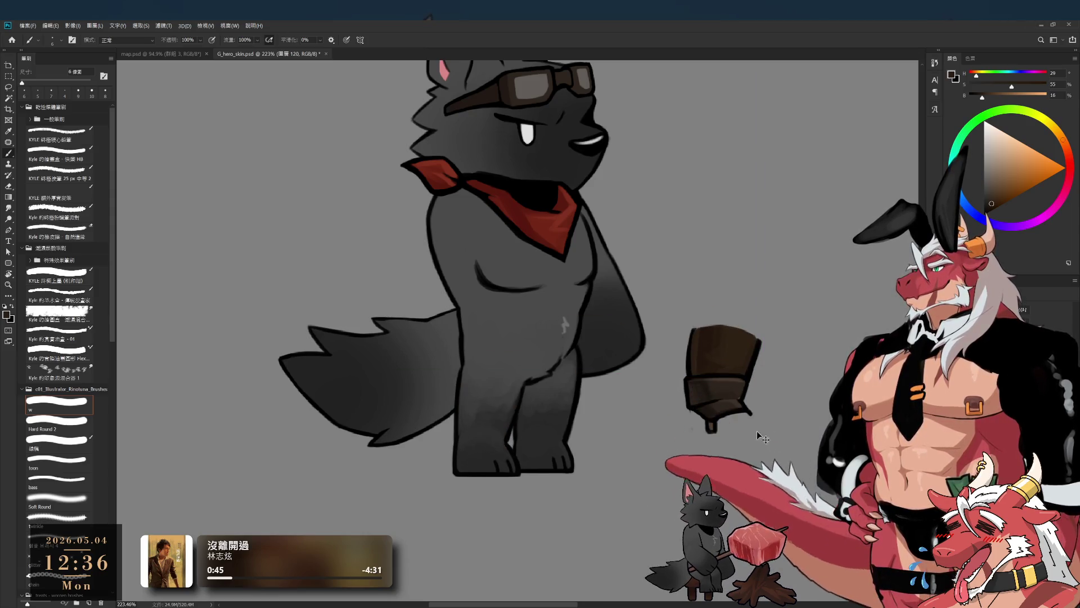
drag(723, 372, 506, 348)
scroll(487, 379, up, 5)
key(l)
drag(395, 416, 456, 441)
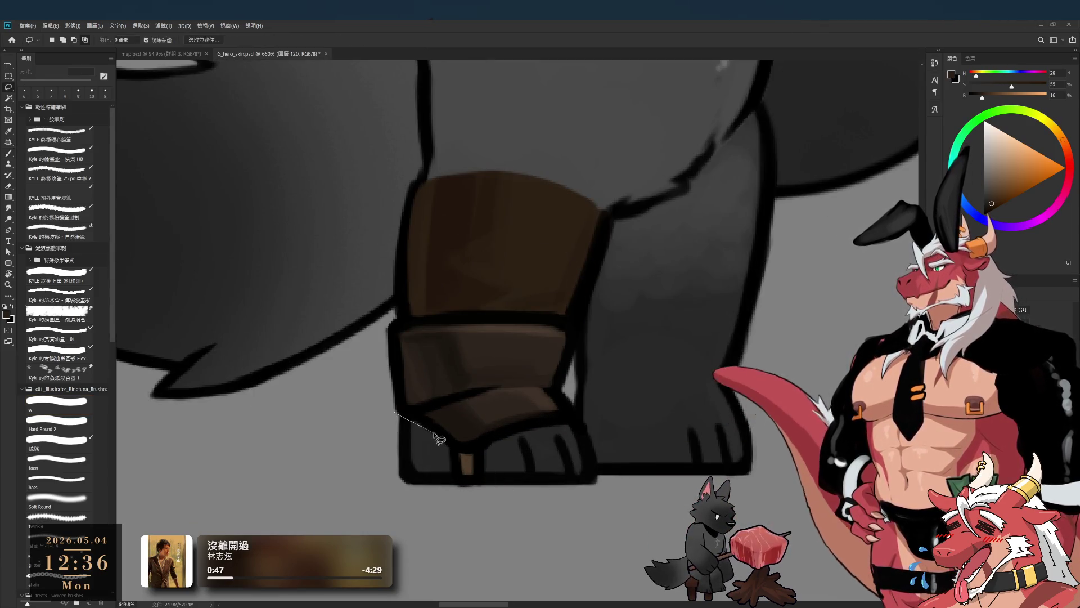
drag(585, 498, 458, 440)
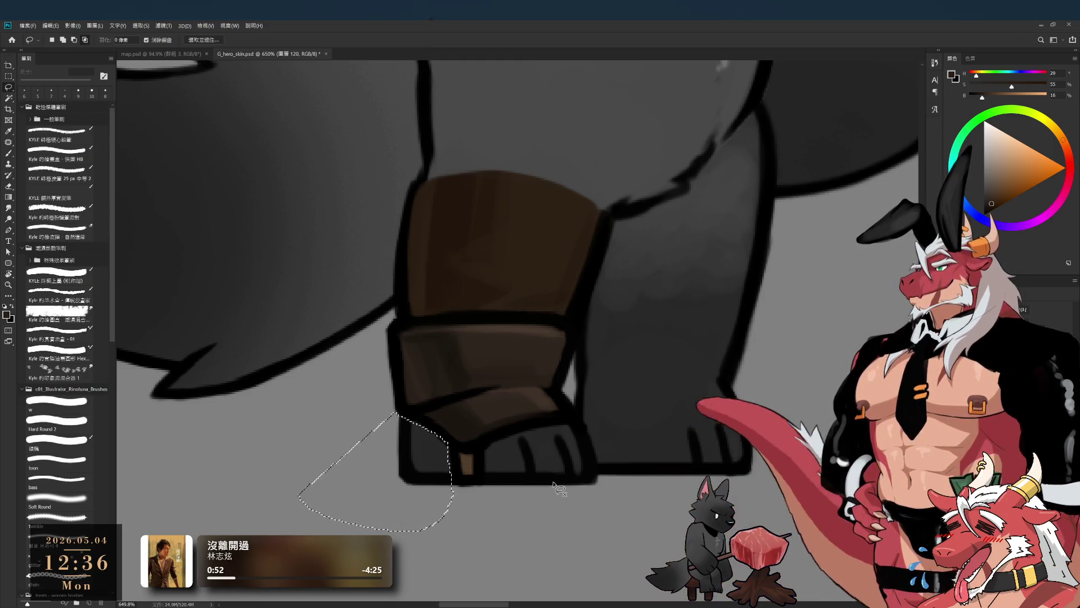
scroll(610, 461, down, 3)
scroll(624, 452, down, 3)
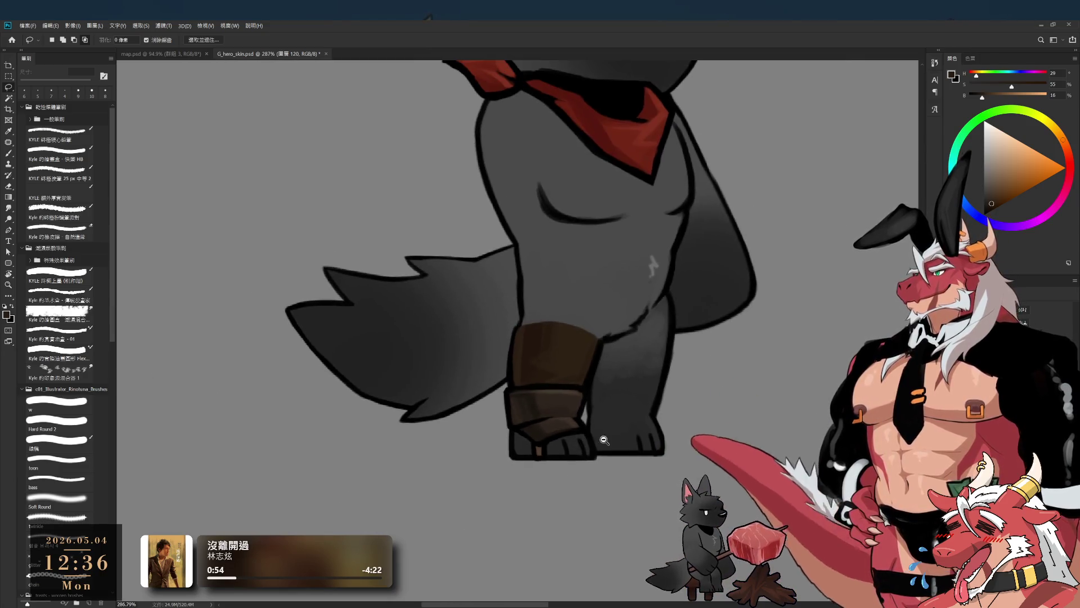
scroll(641, 442, down, 2)
scroll(650, 438, up, 2)
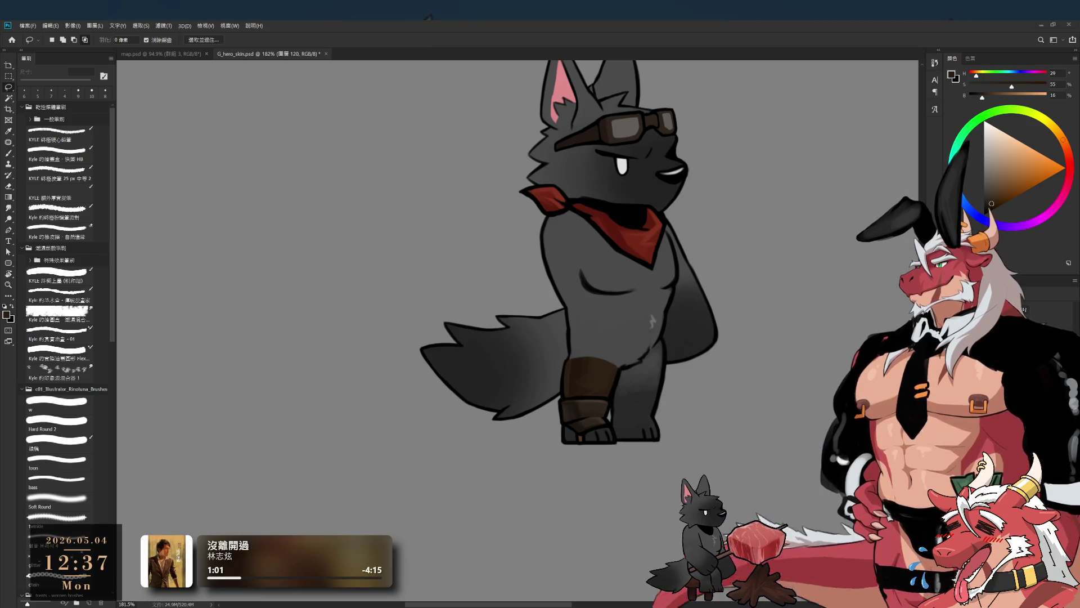
drag(689, 327, 688, 355)
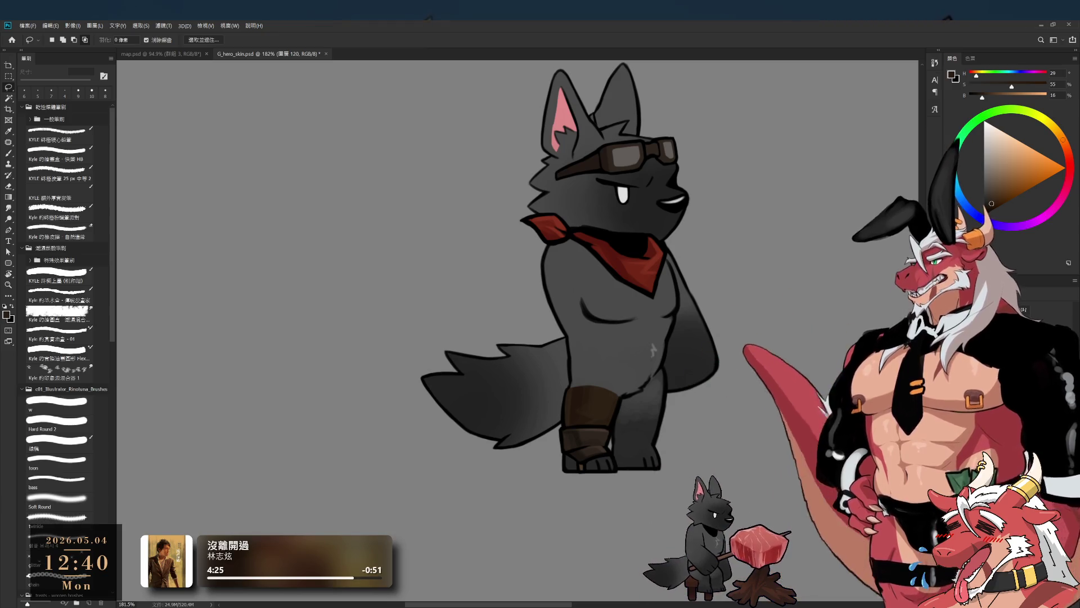
Step: Try moving the bandana and undo it, then hide the wolf body layer
drag(653, 262, 652, 308)
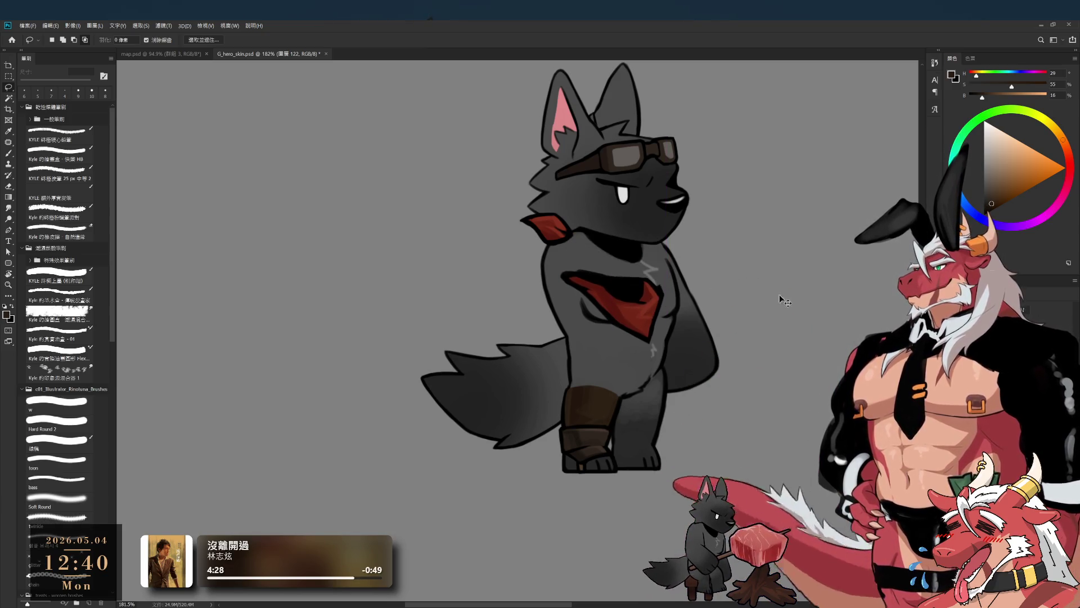
key(ctrl+z)
ctrl+click(636, 209)
key(alt+bracketleft)
key(ctrl+comma)
Step: Try moving the goggles onto the bandana, undo it, and sample the grey background
scroll(682, 289, up, 5)
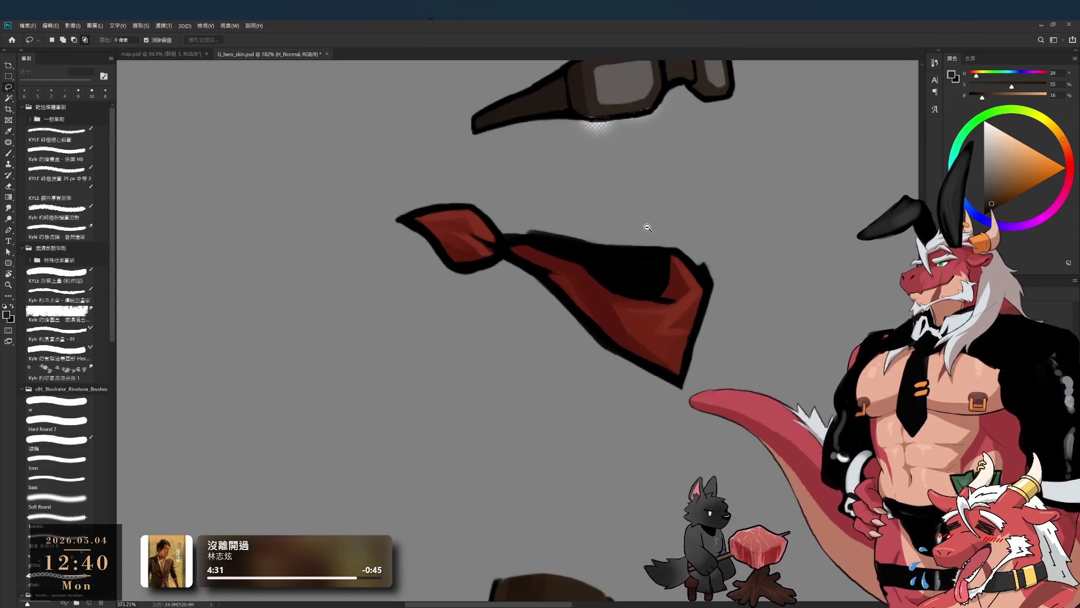
drag(625, 141, 625, 247)
key(ctrl+z)
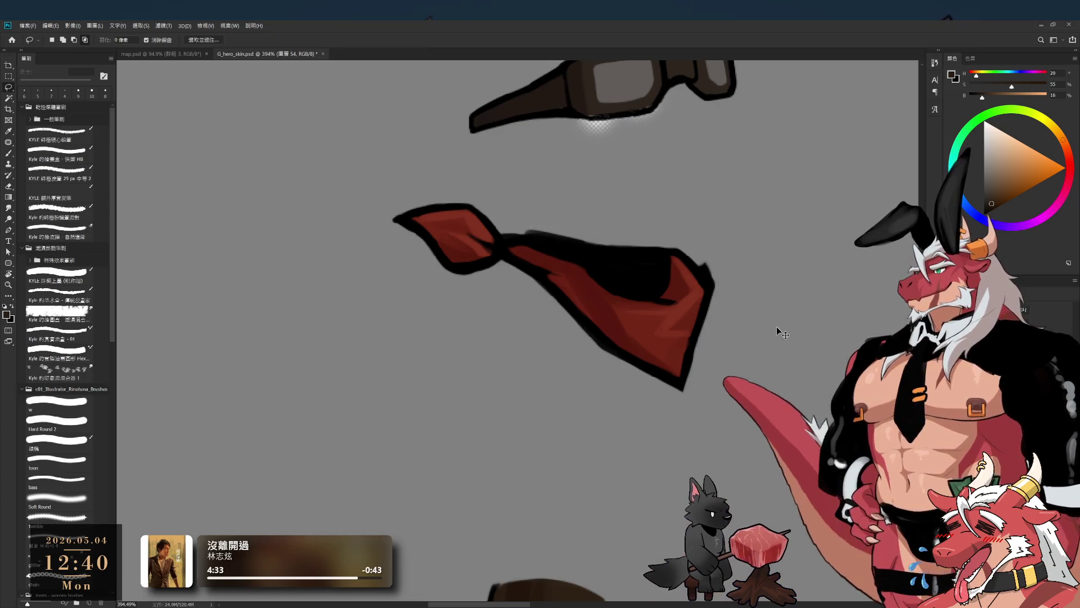
scroll(771, 315, down, 5)
key(b)
alt+click(454, 244)
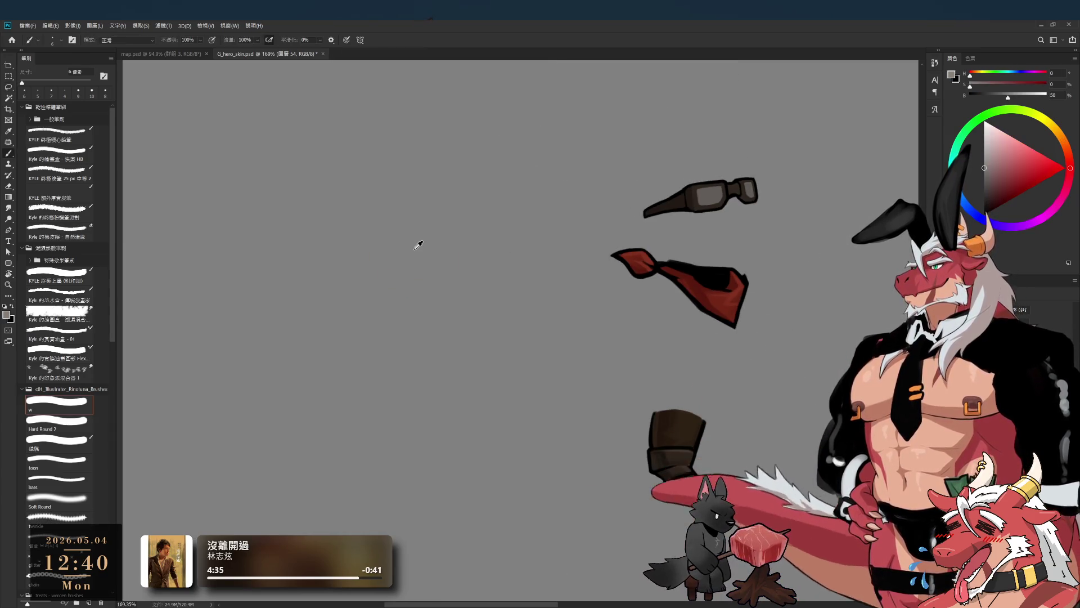
Step: Select the goggles layer, centre the goggles and sample their dark brown
scroll(738, 171, up, 4)
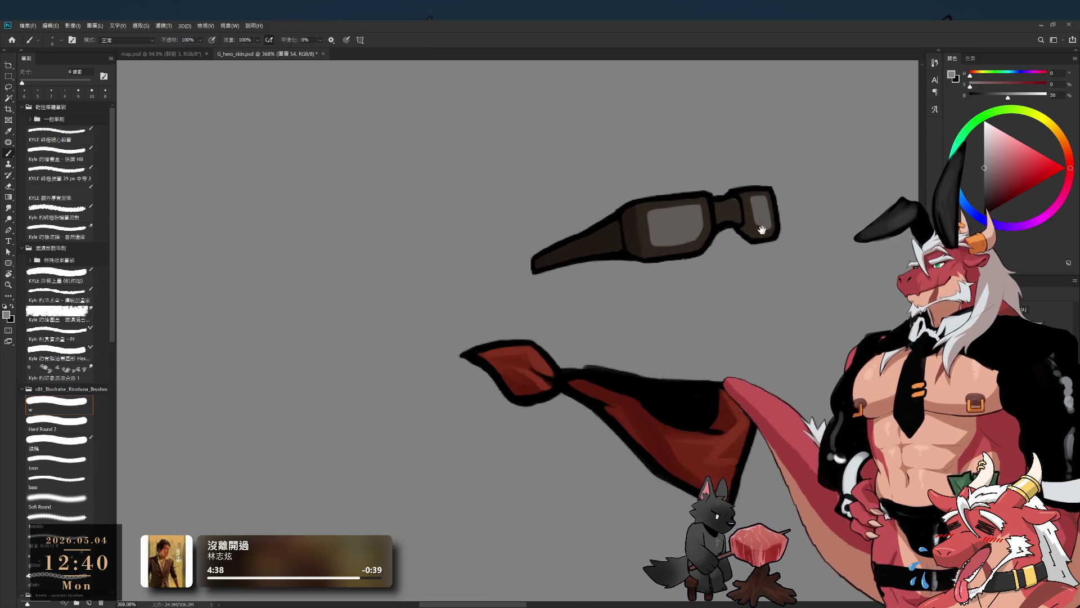
ctrl+click(740, 256)
scroll(739, 256, up, 1)
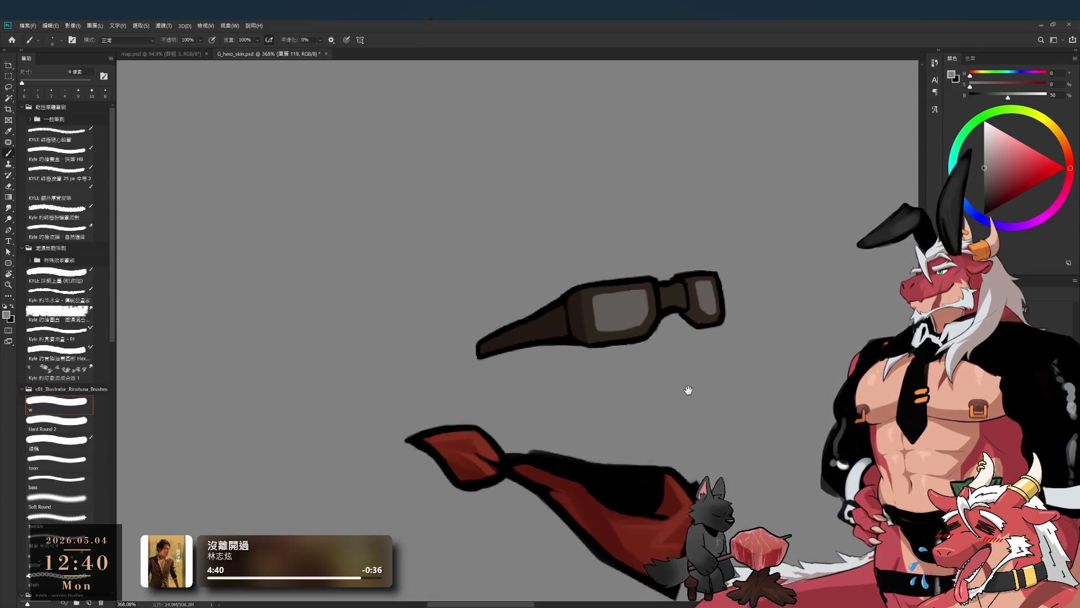
drag(731, 276, 634, 313)
alt+click(540, 315)
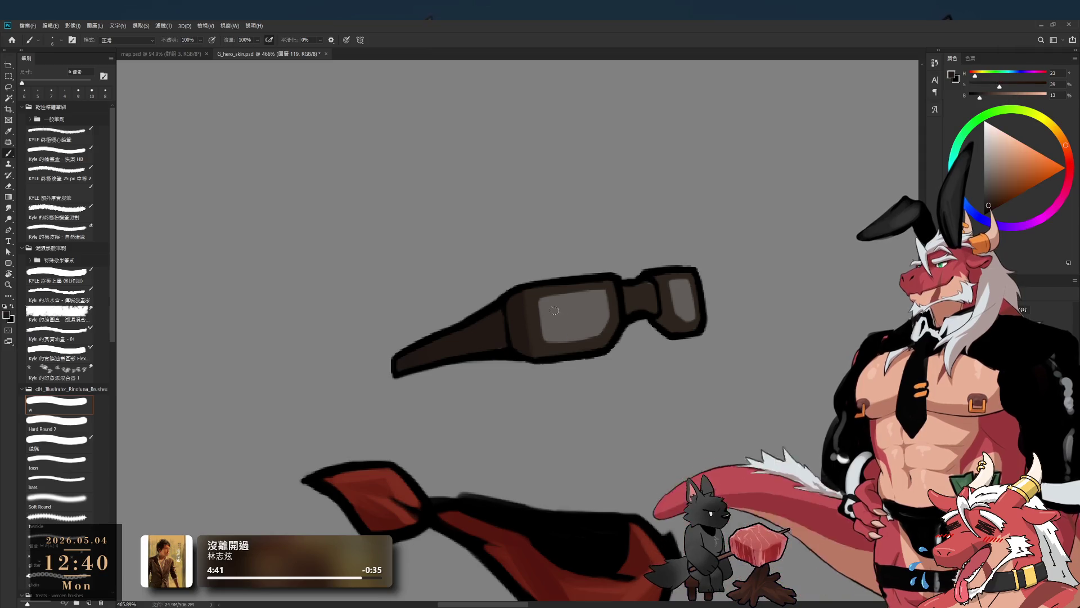
Step: Shade the goggle frames in dark and lighter brown, then zoom out to show every clothing piece
scroll(563, 321, up, 1)
scroll(528, 294, up, 1)
key(bracketleft)
drag(523, 285, 649, 289)
alt+click(663, 294)
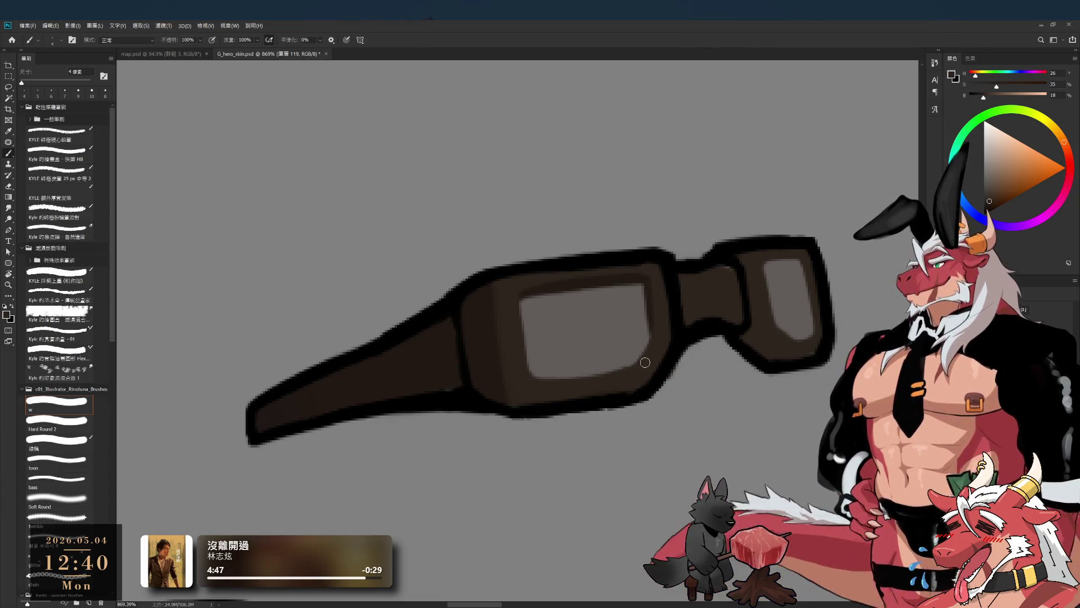
key(bracketright)
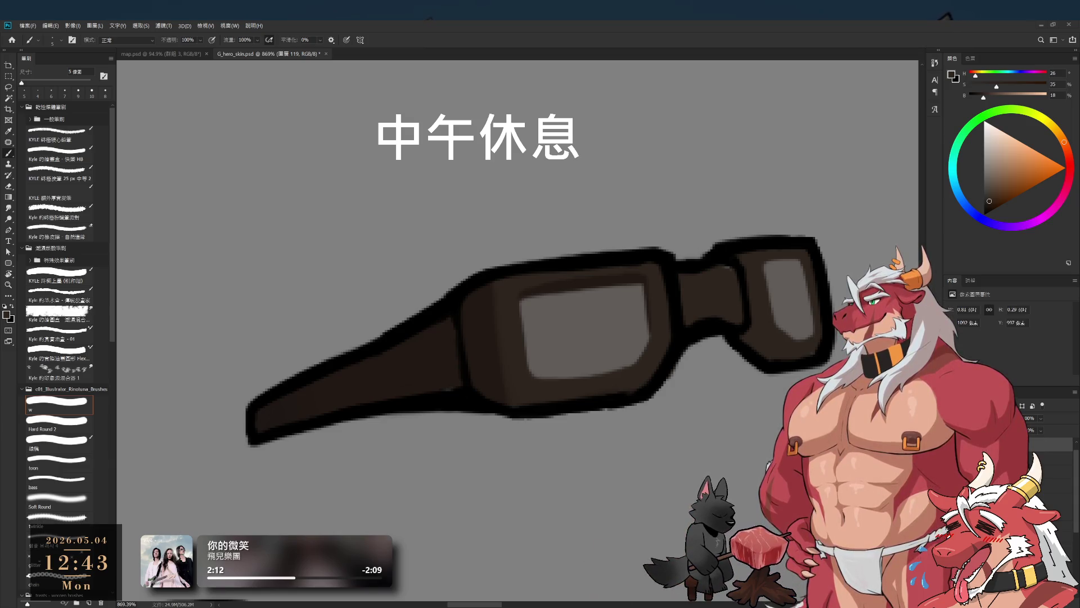
scroll(675, 370, down, 10)
drag(674, 371, 616, 410)
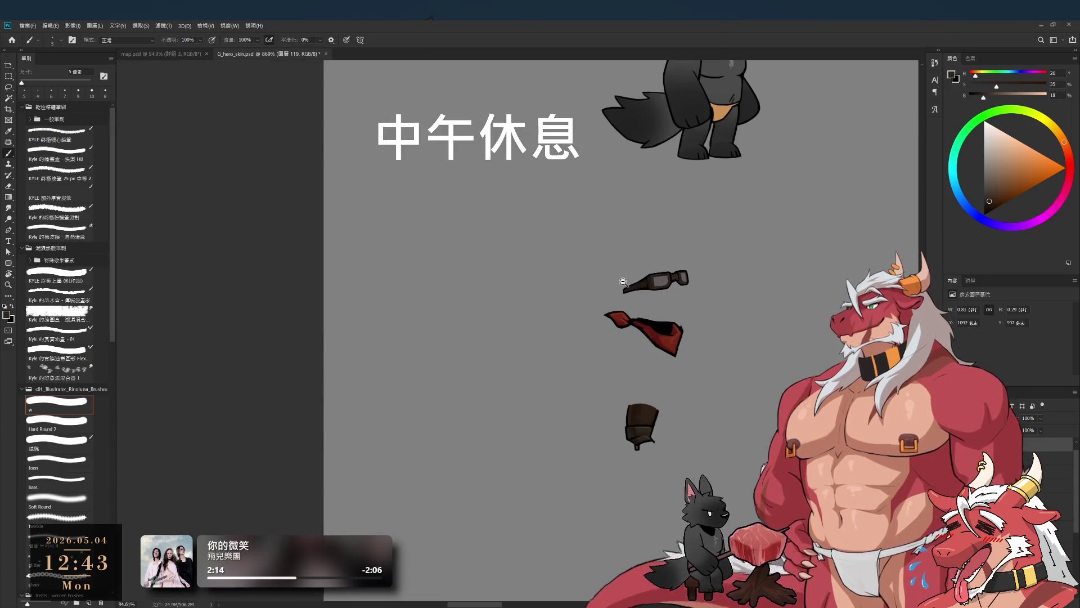
Step: Show the black wolf body layer, make arm_R2 the active layer, and center the character
scroll(616, 410, up, 3)
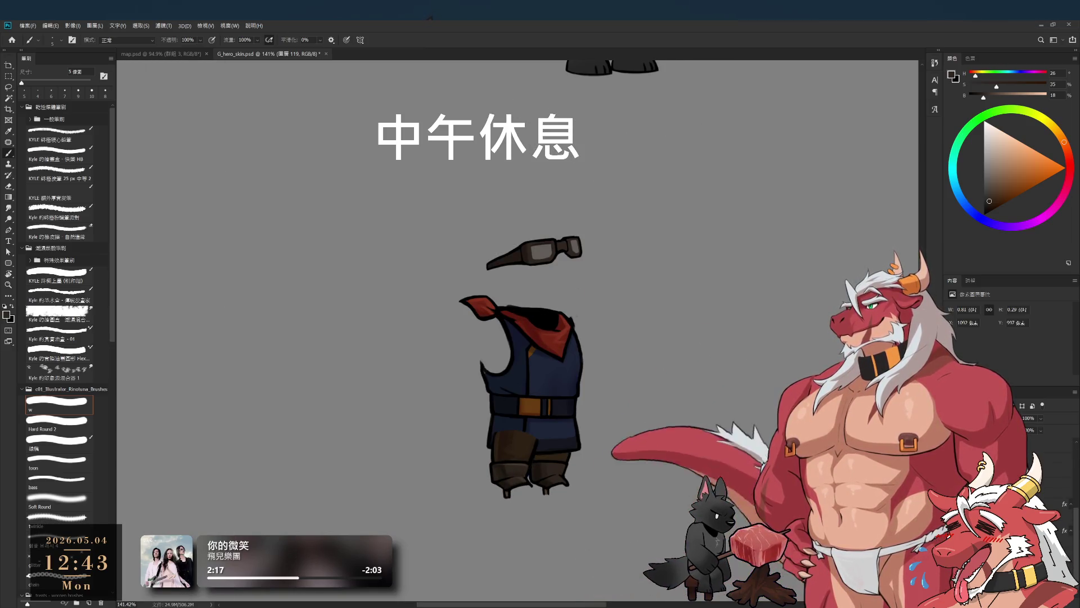
key(ctrl+comma)
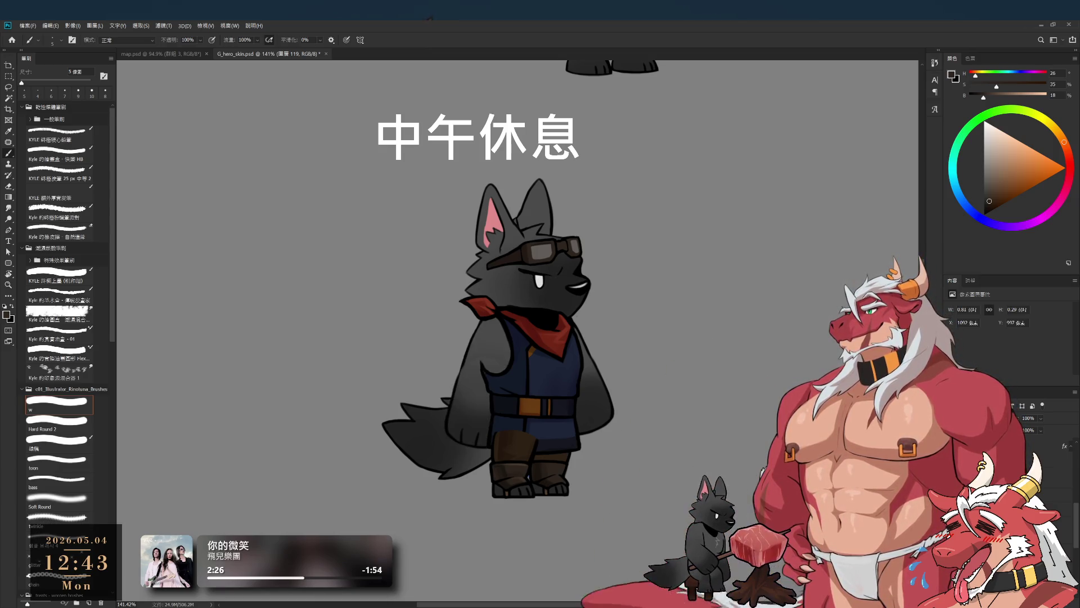
key(alt+bracketleft)
key(alt+bracketleft)
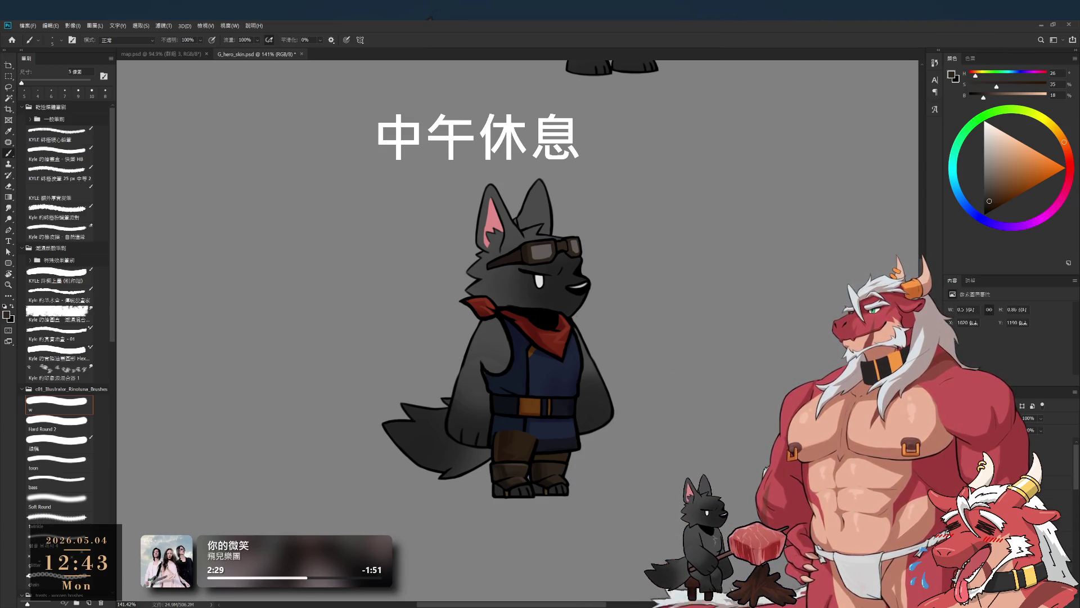
scroll(587, 346, up, 2)
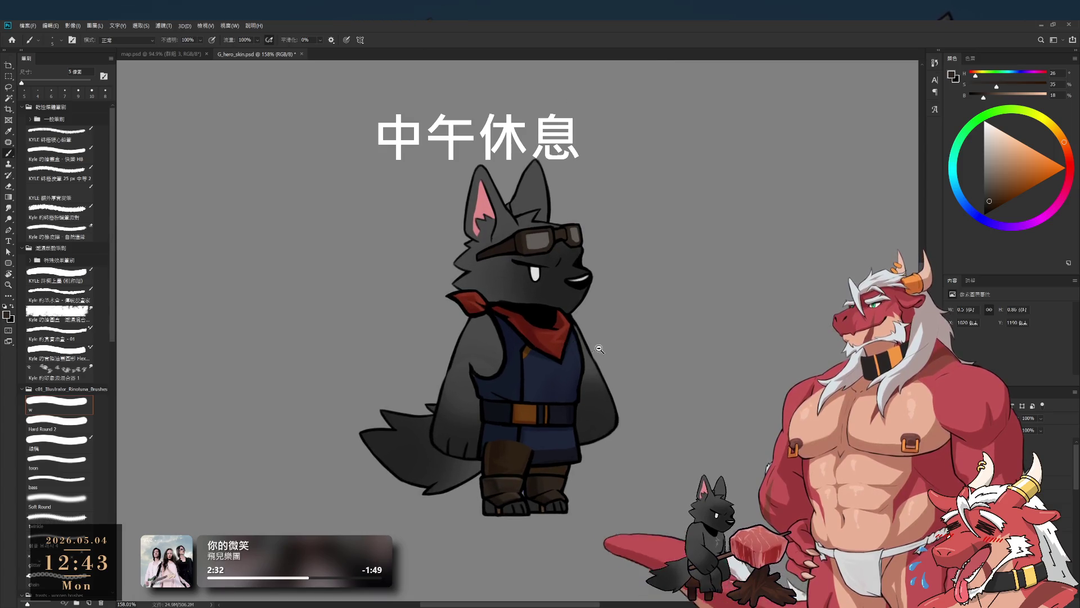
scroll(586, 346, right, 2)
mouse_move(653, 357)
mouse_down()
mouse_move(716, 392)
mouse_move(710, 415)
mouse_up()
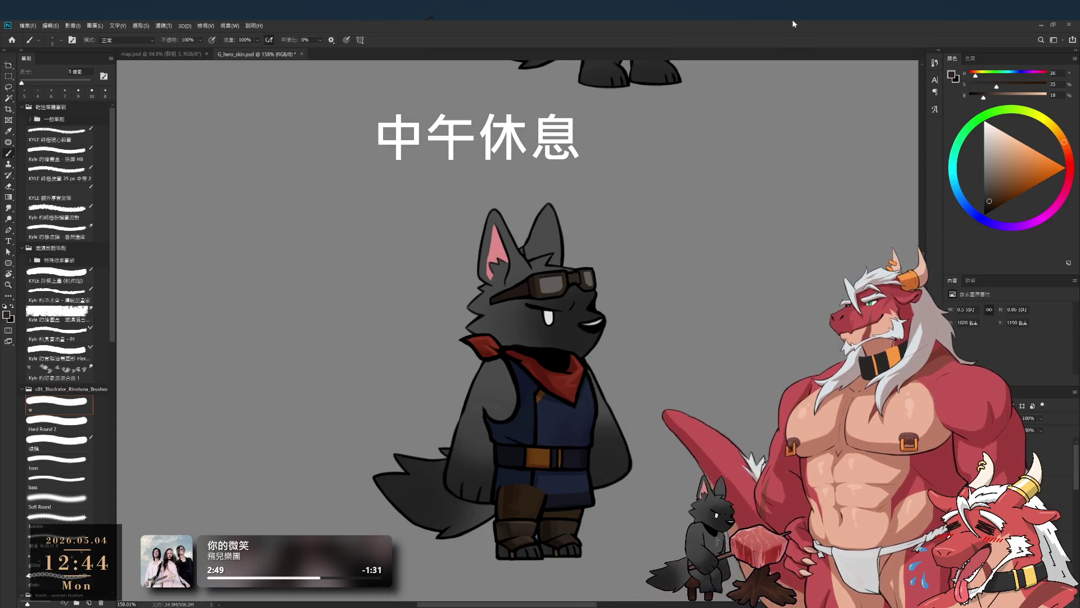
Step: Lower the brush opacity with the number keys, settling at 10%
key(3)
key(1)
key(1)
key(3)
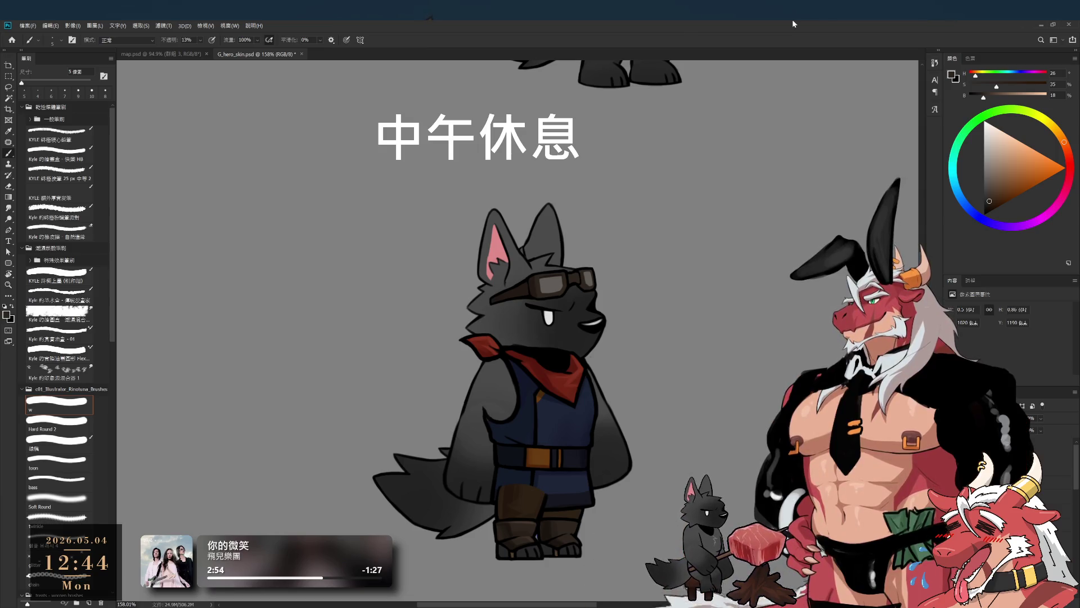
key(1)
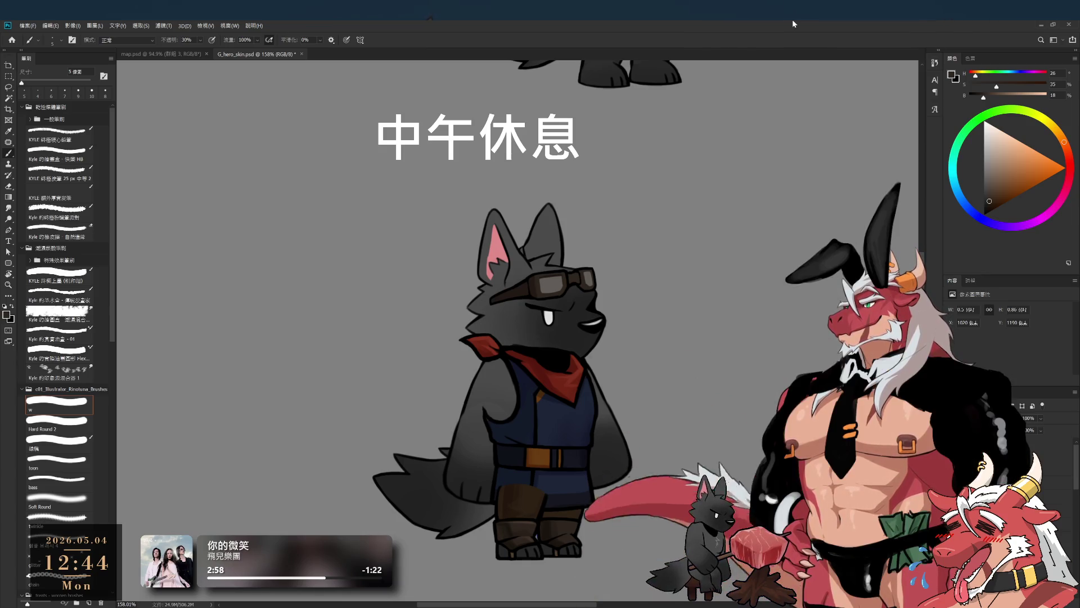